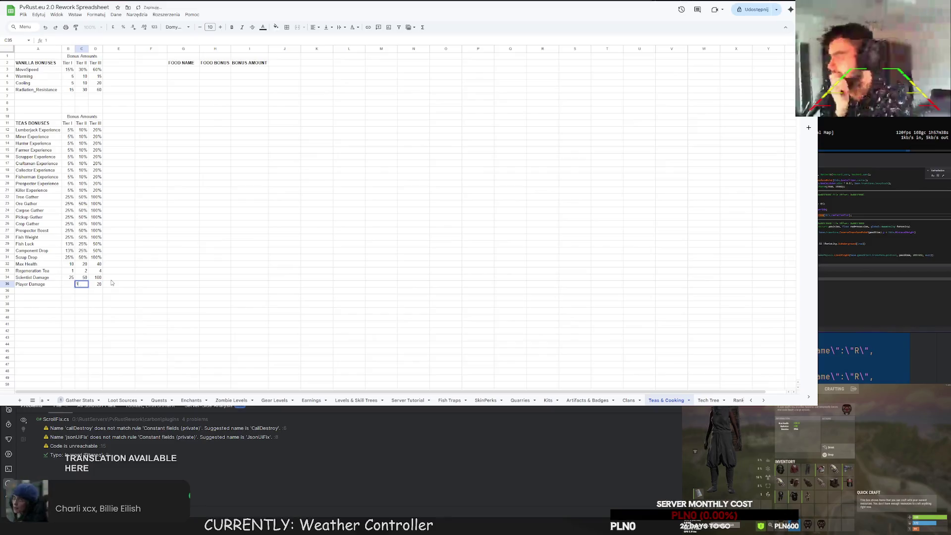
{"action": "key", "text": "Left"}
Enter the Player Damage tiers as 5%, 10% and 20%
{"action": "type", "text": "5"}
{"action": "key", "text": "Return"}
{"action": "left_click", "coordinate": [158, 279]}
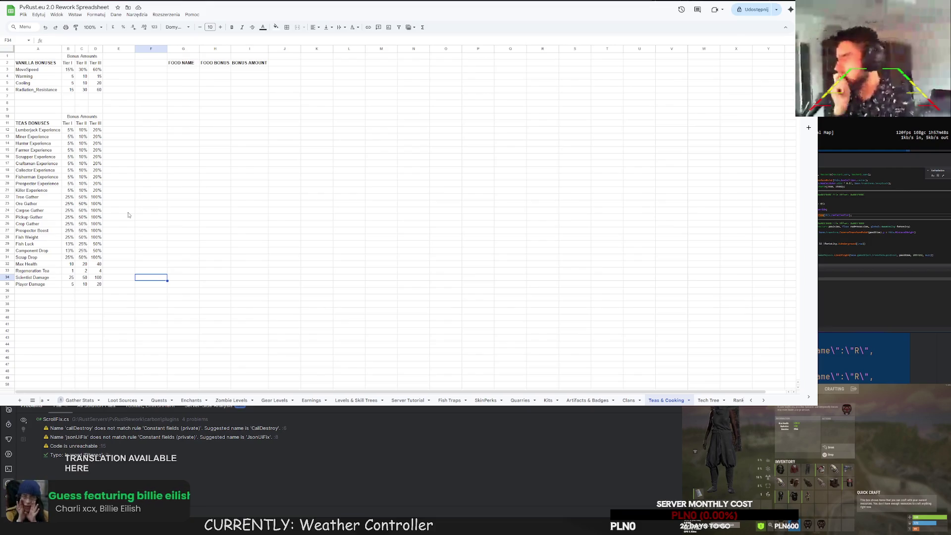
{"action": "left_click", "coordinate": [99, 284]}
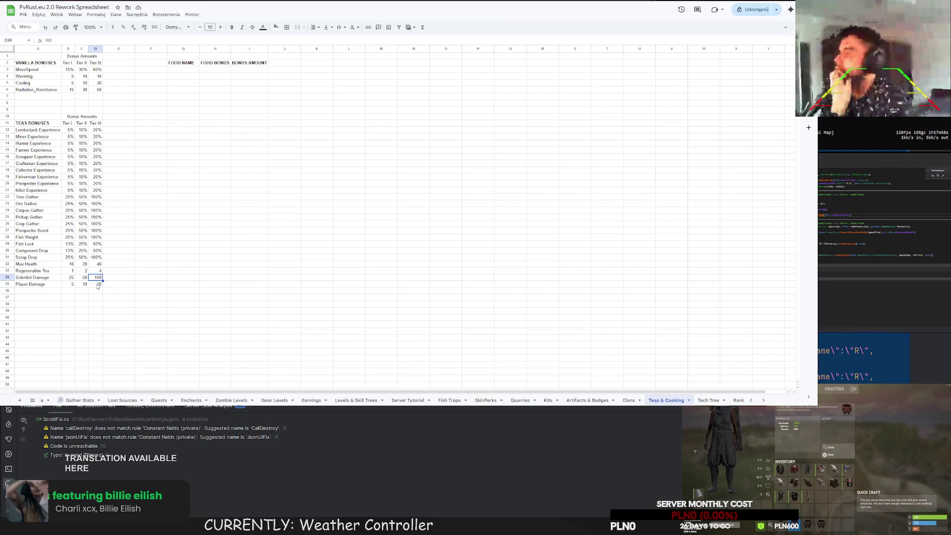
{"action": "type", "text": "20%"}
{"action": "key", "text": "Left"}
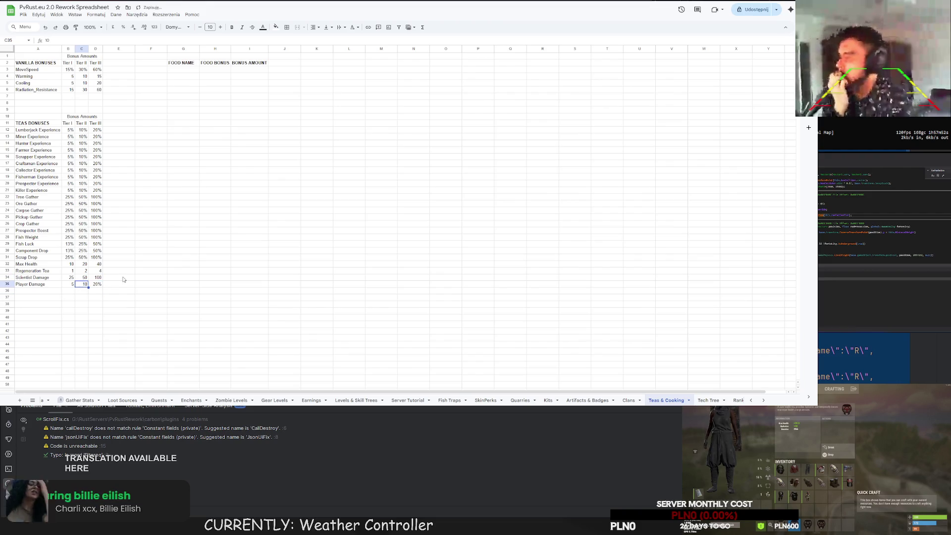
{"action": "type", "text": "10%"}
{"action": "key", "text": "Left"}
{"action": "type", "text": "5%"}
{"action": "key", "text": "Return"}
Retype the Scientist Damage tiers as 25%, 50% and 100%
{"action": "key", "text": "Up"}
{"action": "key", "text": "Up"}
{"action": "type", "text": "25%"}
{"action": "key", "text": "Return"}
{"action": "key", "text": "Up"}
{"action": "key", "text": "Right"}
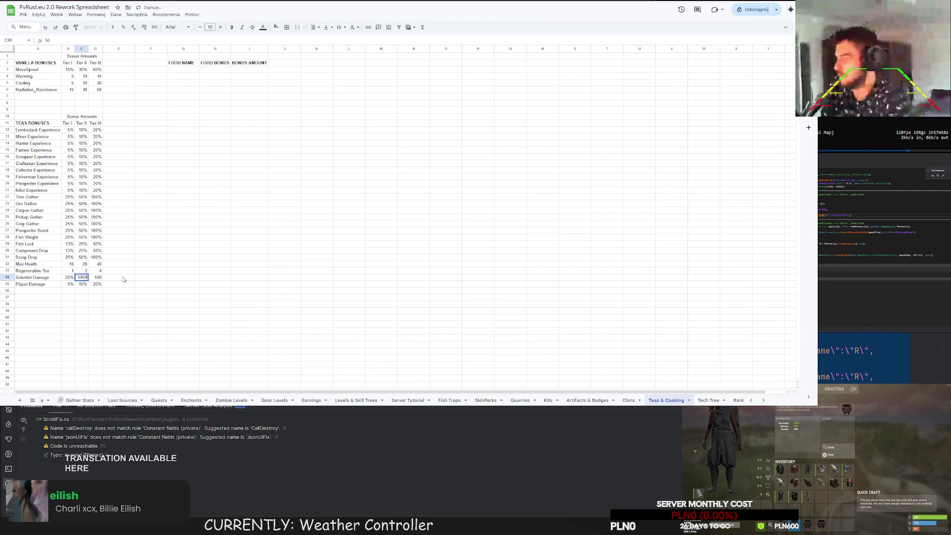
{"action": "type", "text": "50%"}
{"action": "key", "text": "Right"}
{"action": "type", "text": "%"}
{"action": "key", "text": "Return"}
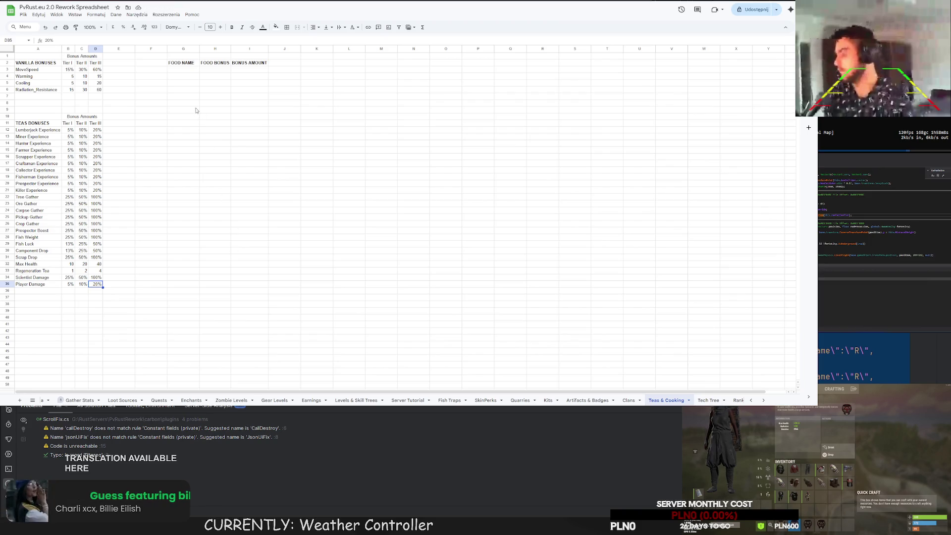
Enter Spoiled Food, Zombie Damage and 25% in G3:I3, auto-fitting column H
{"action": "left_click", "coordinate": [179, 72]}
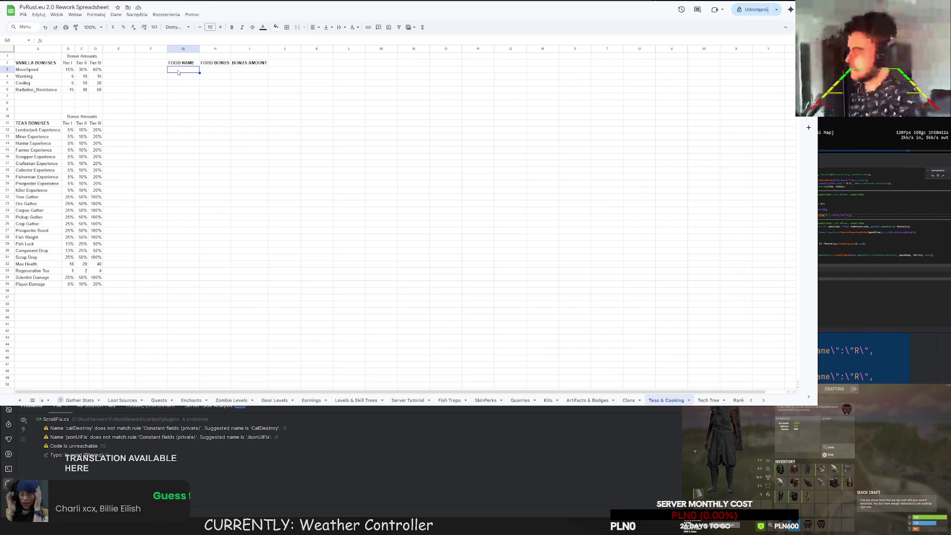
{"action": "double_click", "coordinate": [179, 72]}
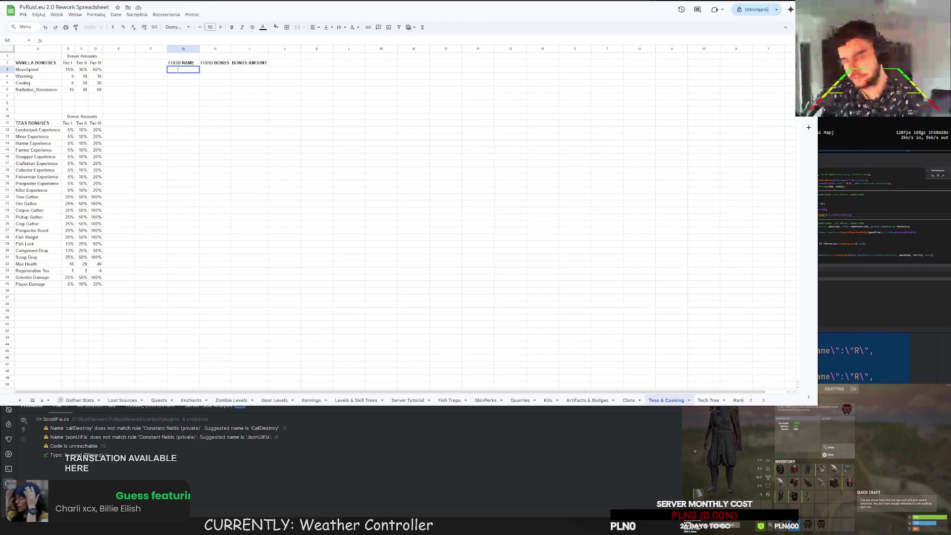
{"action": "type", "text": "ood"}
{"action": "left_click", "coordinate": [208, 69]}
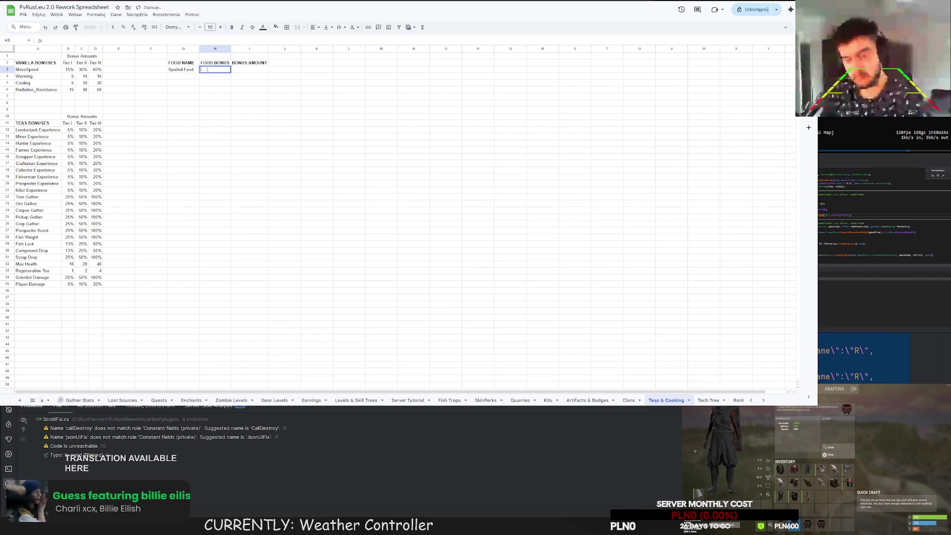
{"action": "type", "text": "Zombie Damage"}
{"action": "key", "text": "Return"}
{"action": "double_click", "coordinate": [231, 49]}
{"action": "double_click", "coordinate": [253, 70]}
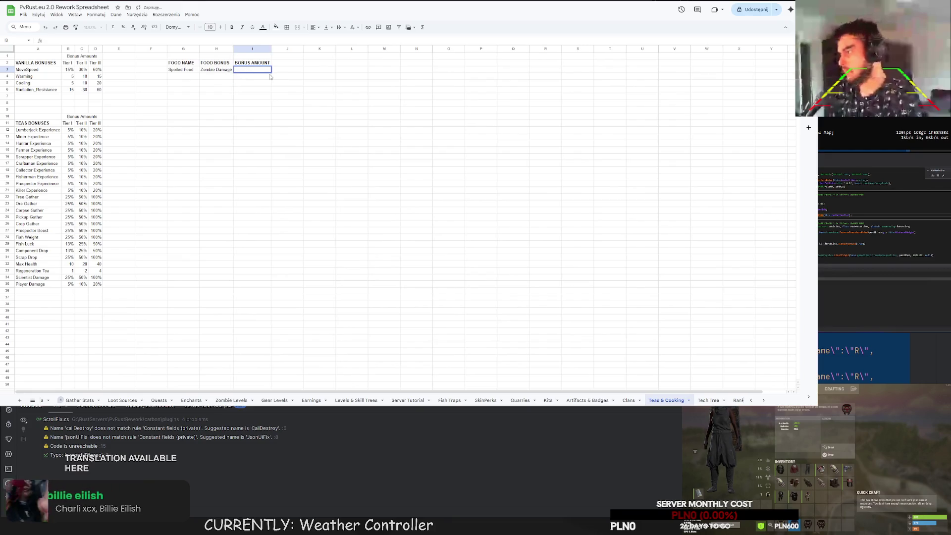
{"action": "type", "text": "25%"}
{"action": "key", "text": "Return"}
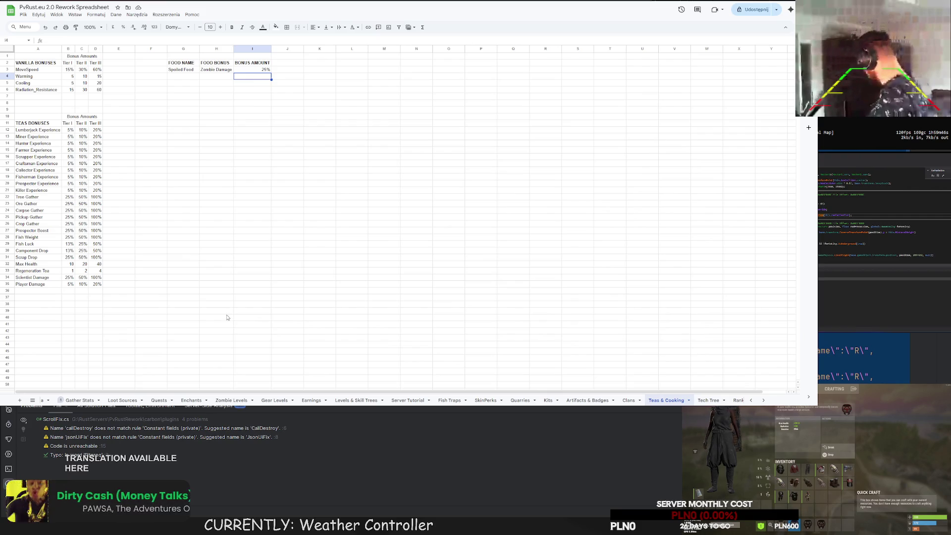
{"action": "double_click", "coordinate": [194, 78]}
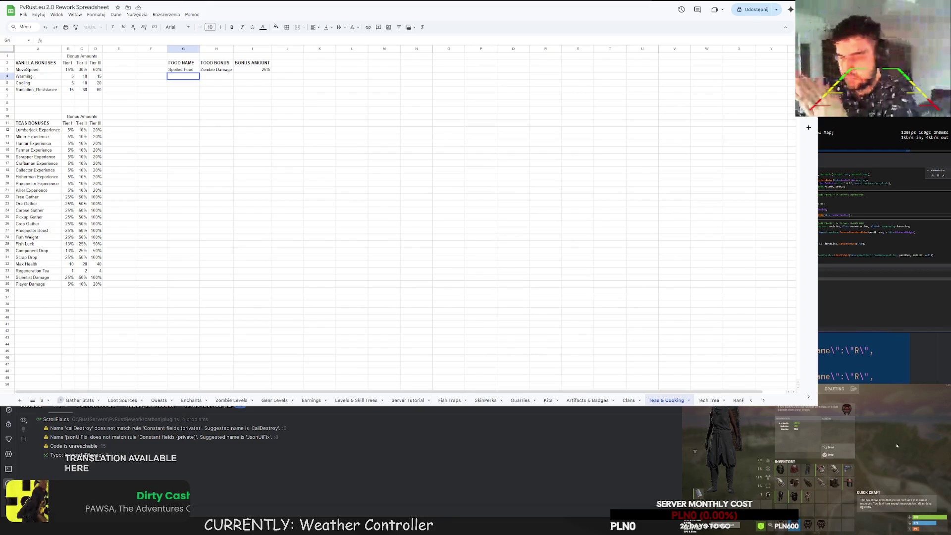
{"action": "key", "text": "Tab"}
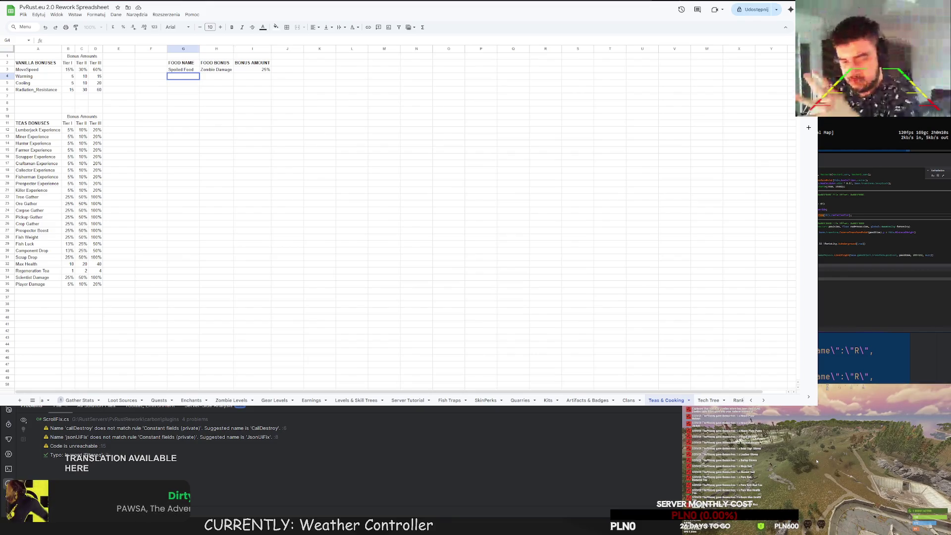
{"action": "key", "text": "b"}
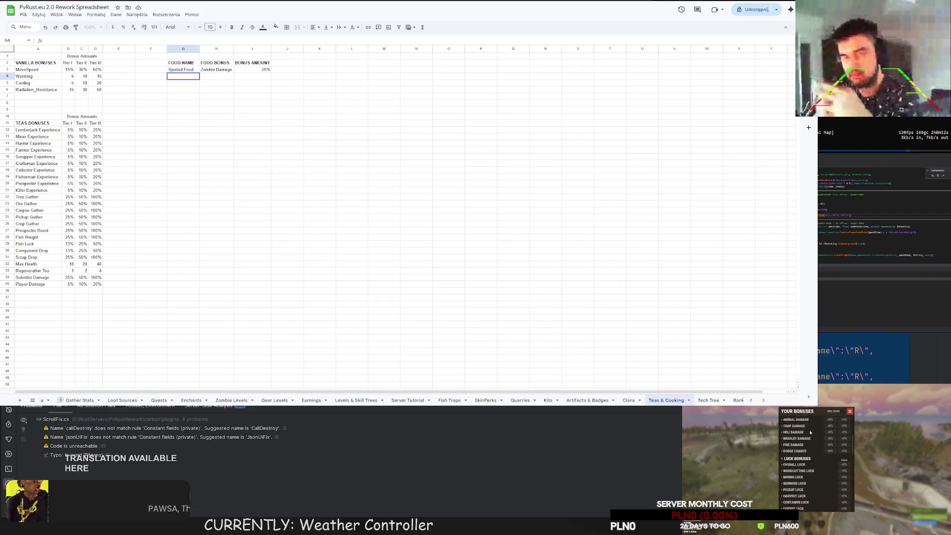
{"action": "scroll", "coordinate": [811, 442], "scroll_direction": "down", "scroll_amount": 2}
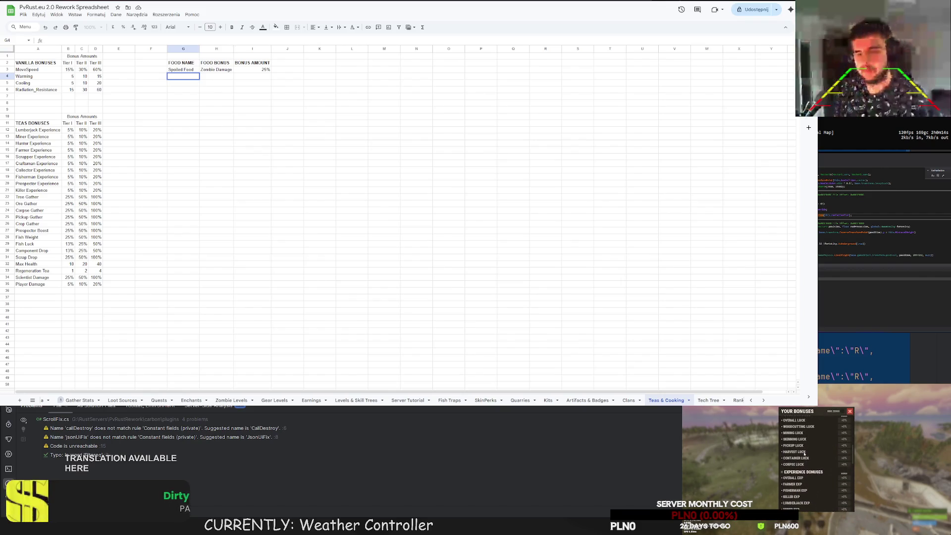
{"action": "scroll", "coordinate": [803, 460], "scroll_direction": "up", "scroll_amount": 3}
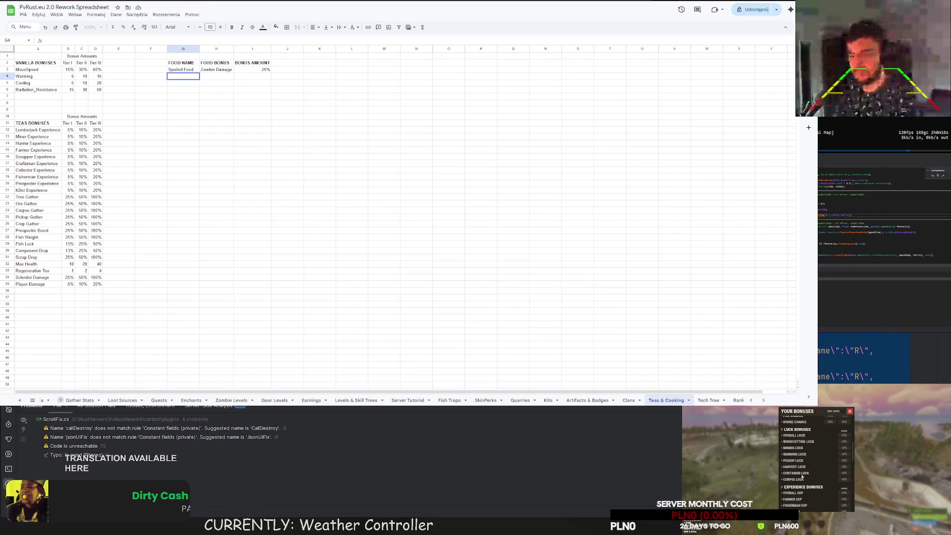
{"action": "scroll", "coordinate": [164, 400], "scroll_direction": "up", "scroll_amount": 5}
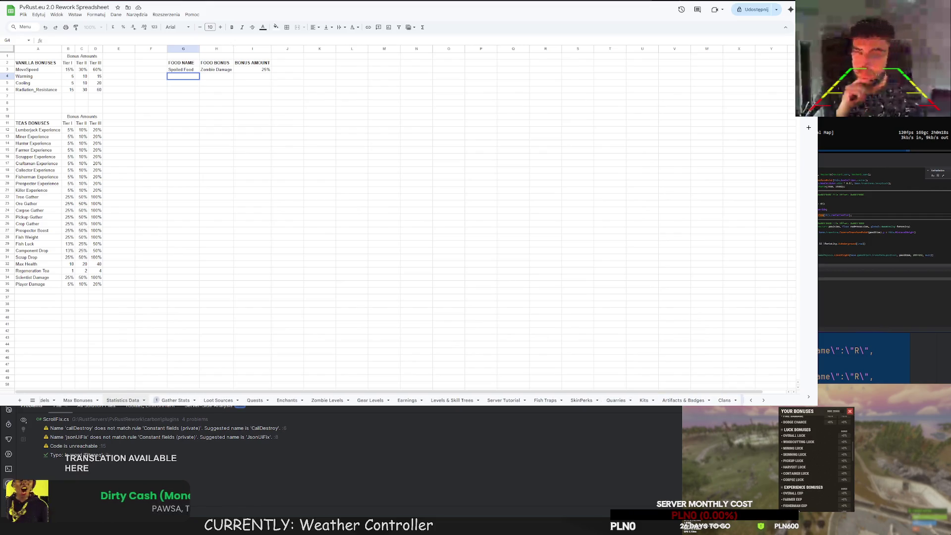
Switch to the Max Bonuses sheet and scroll sideways across its bonus tables
{"action": "left_click", "coordinate": [204, 400]}
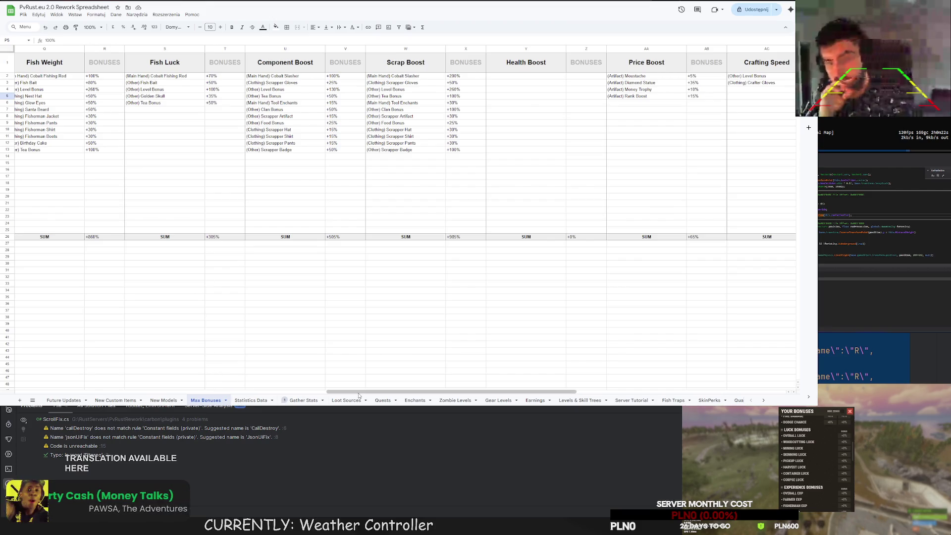
{"action": "scroll", "coordinate": [124, 356], "scroll_direction": "left", "scroll_amount": 10}
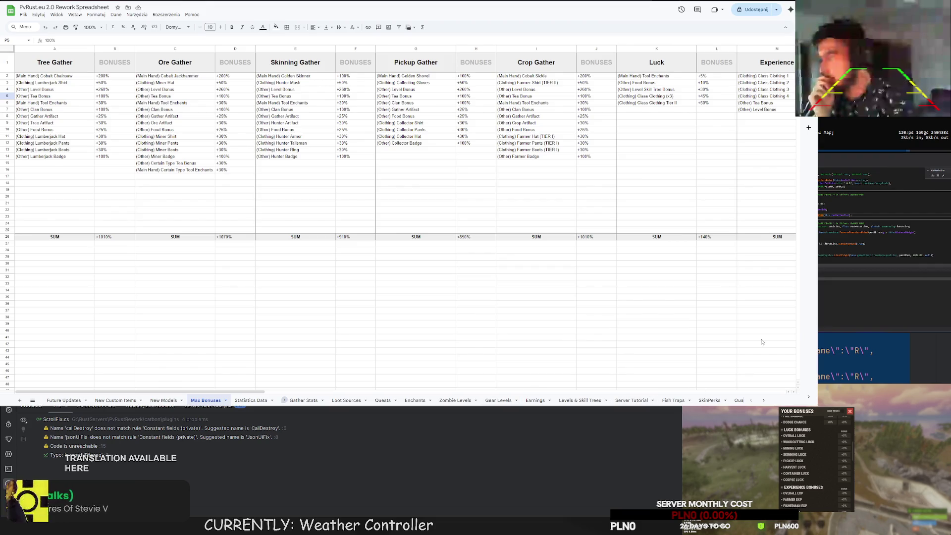
{"action": "scroll", "coordinate": [198, 391], "scroll_direction": "right", "scroll_amount": 5}
{"action": "scroll", "coordinate": [198, 392], "scroll_direction": "left", "scroll_amount": 5}
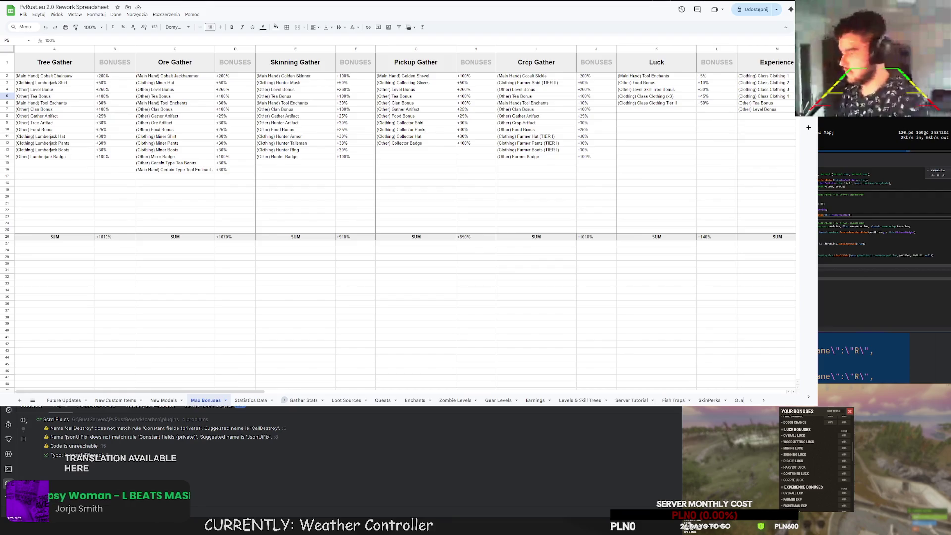
Select the empty cell below the Crop Gather list on Max Bonuses
{"action": "left_click", "coordinate": [536, 170]}
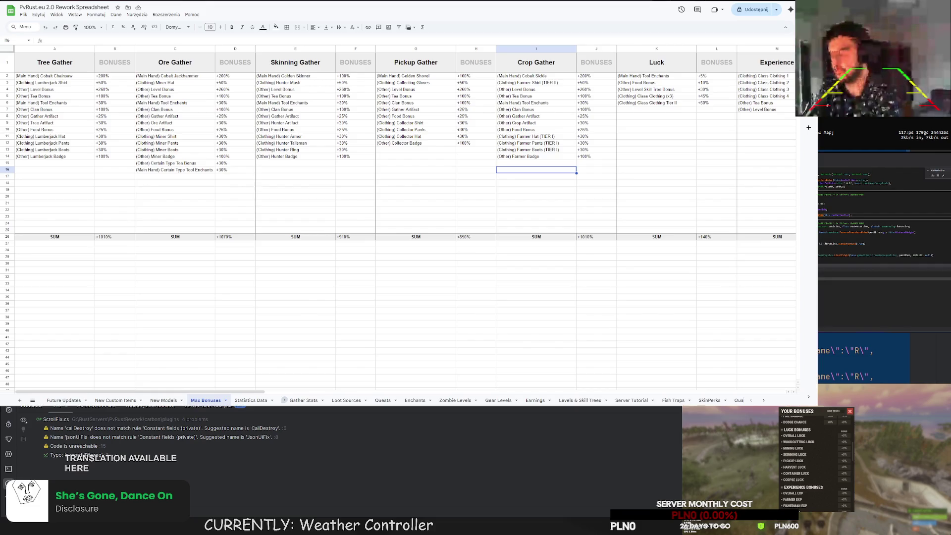
Scroll right to the Metal Detector Boost and Fish Weight tables and inspect their entries
{"action": "left_click_drag", "start_coordinate": [225, 394], "coordinate": [334, 398]}
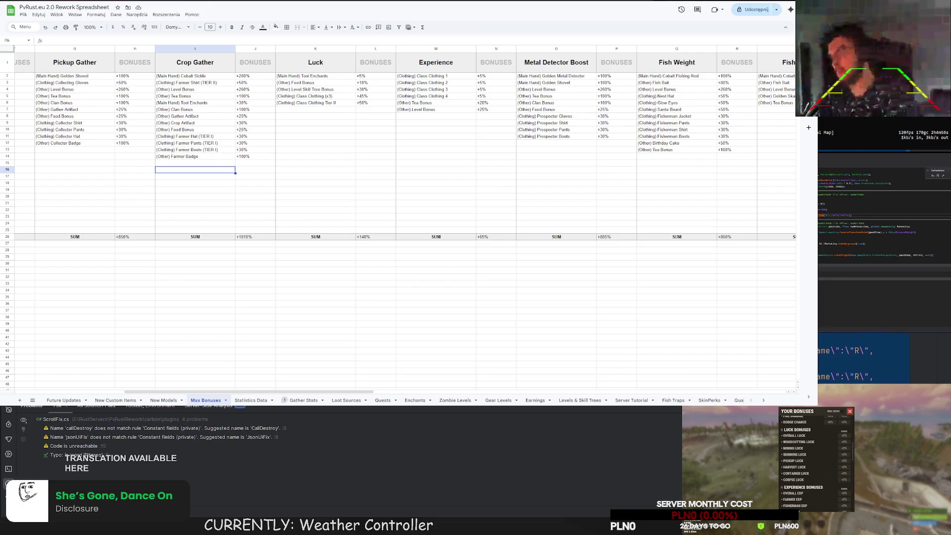
{"action": "left_click_drag", "start_coordinate": [360, 392], "coordinate": [453, 391]}
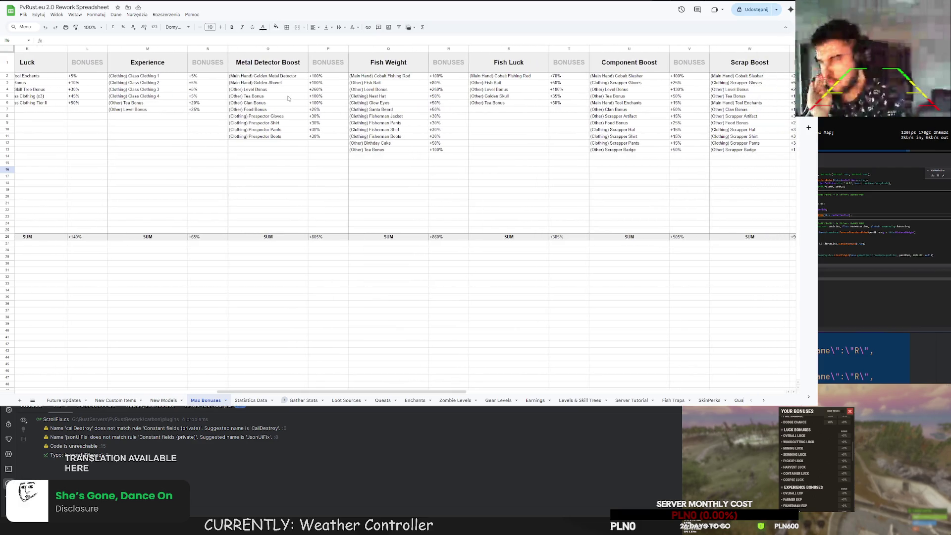
{"action": "left_click", "coordinate": [276, 111]}
{"action": "key", "text": "Right"}
{"action": "key", "text": "Right"}
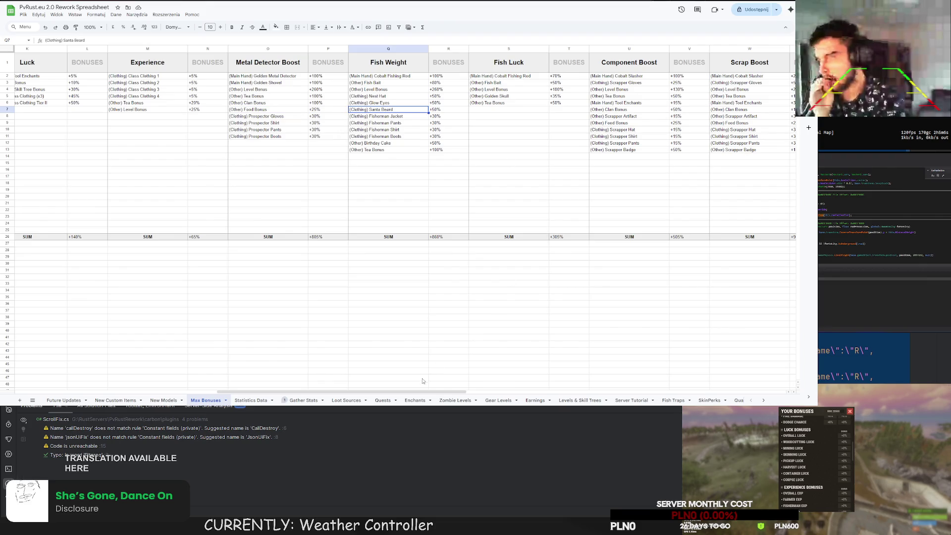
{"action": "left_click_drag", "start_coordinate": [416, 392], "coordinate": [497, 391]}
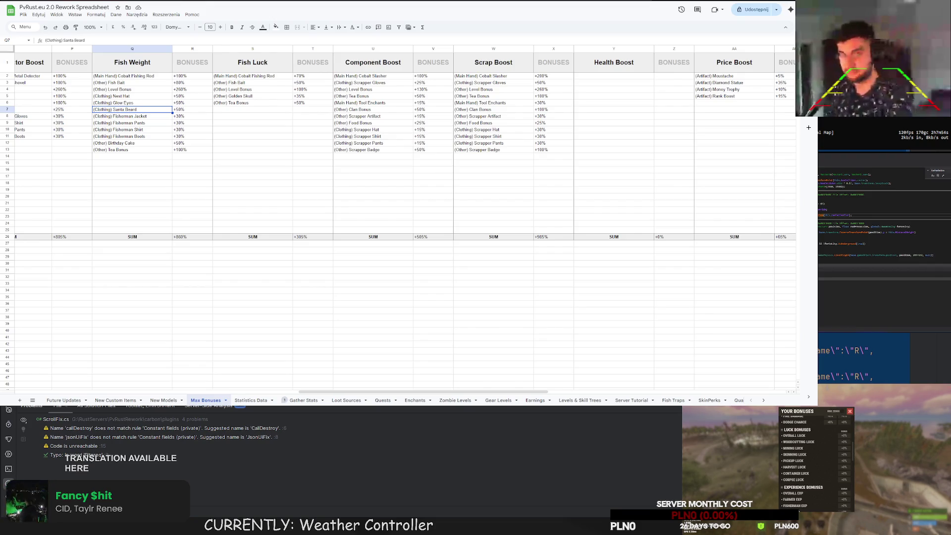
{"action": "left_click", "coordinate": [303, 400]}
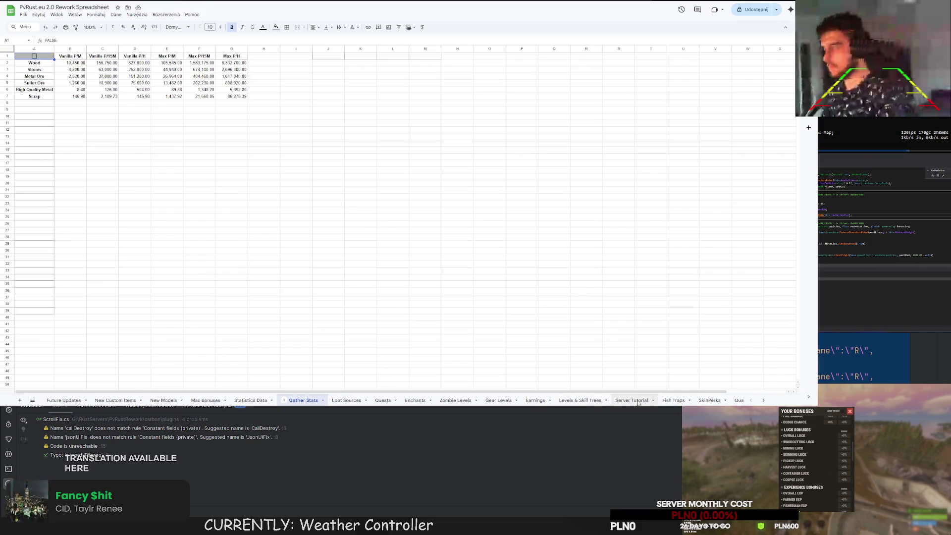
{"action": "scroll", "coordinate": [680, 402], "scroll_direction": "down", "scroll_amount": 2}
{"action": "scroll", "coordinate": [680, 402], "scroll_direction": "down", "scroll_amount": 3}
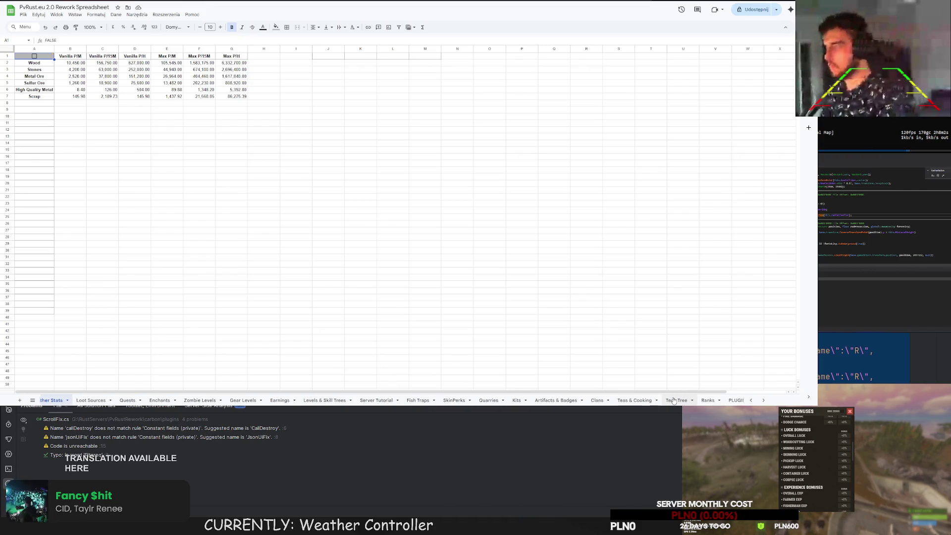
{"action": "scroll", "coordinate": [679, 402], "scroll_direction": "down", "scroll_amount": 8}
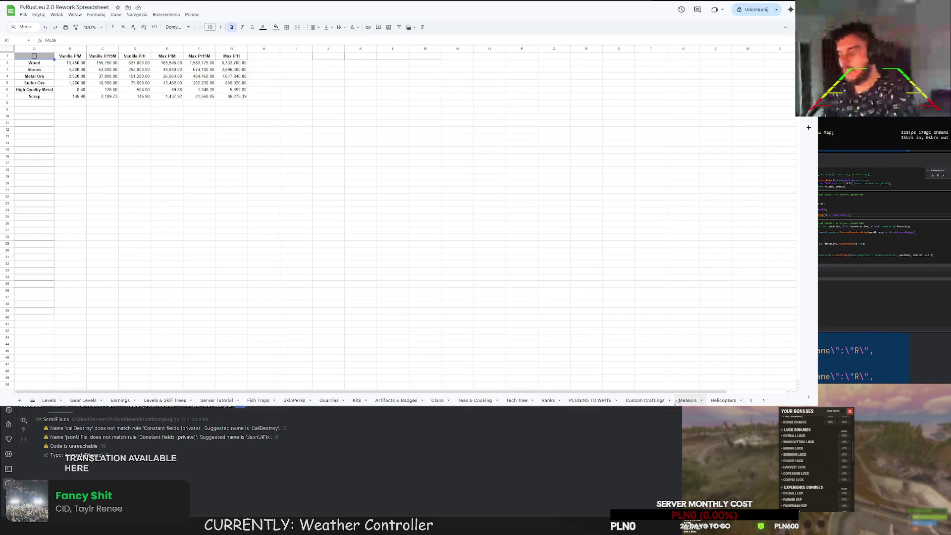
{"action": "scroll", "coordinate": [676, 403], "scroll_direction": "up", "scroll_amount": 5}
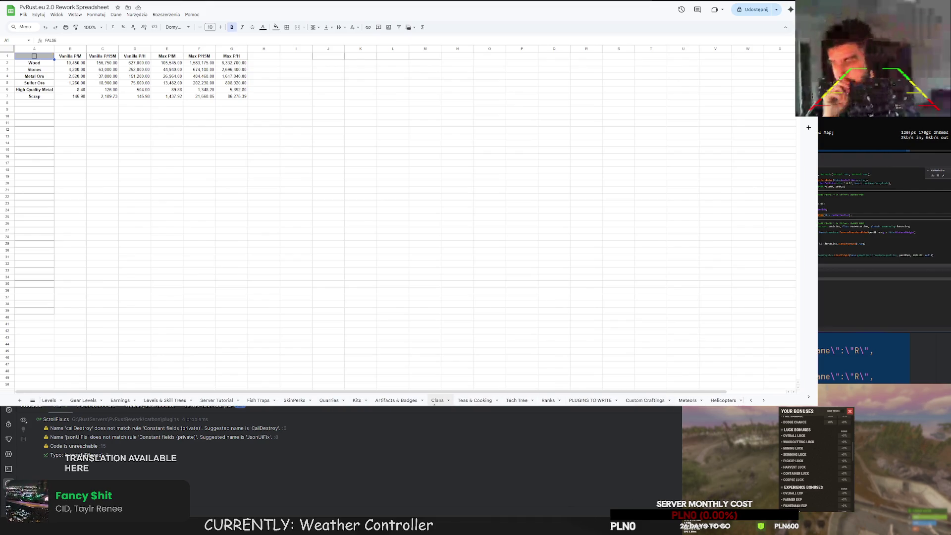
On Teas & Cooking, enter Waffles, Tree Gather and 25% in G4:I4
{"action": "left_click", "coordinate": [491, 400]}
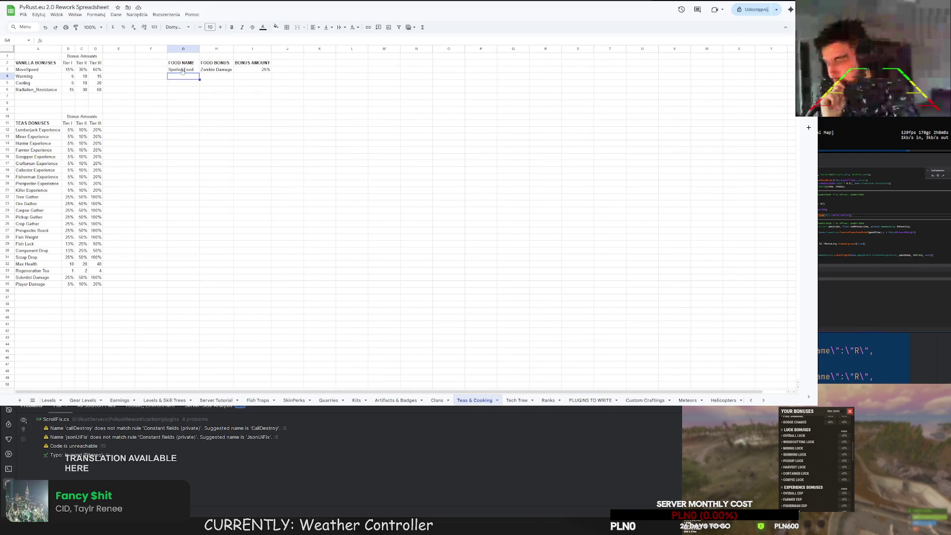
{"action": "double_click", "coordinate": [177, 77]}
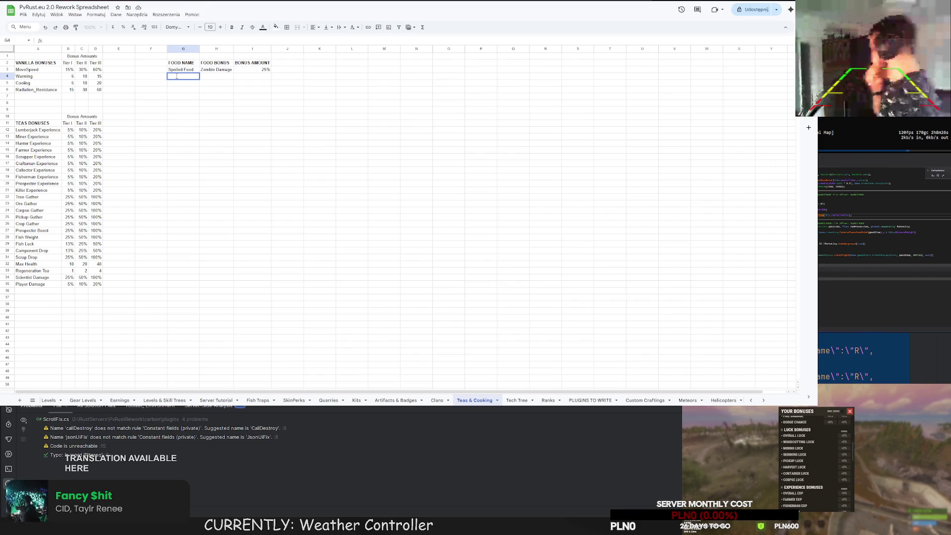
{"action": "type", "text": "Waffles"}
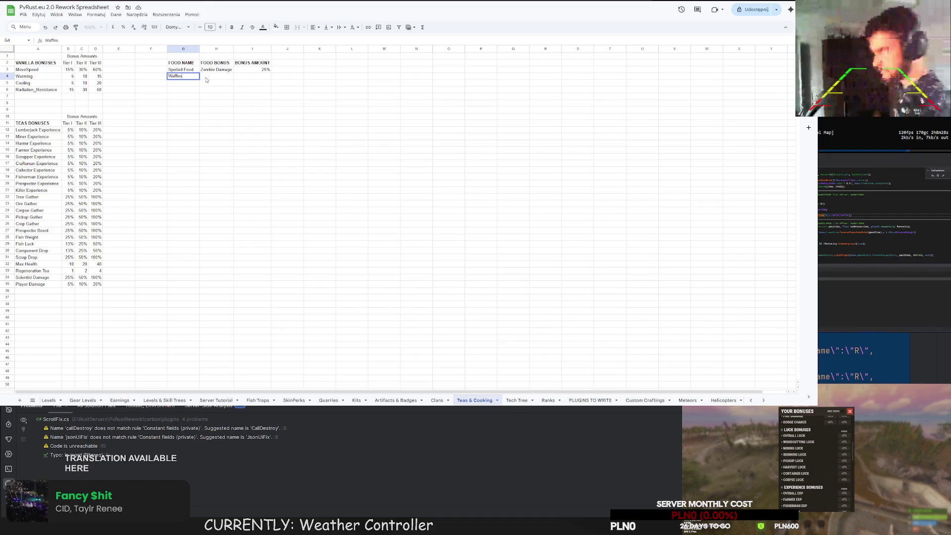
{"action": "left_click", "coordinate": [214, 78]}
{"action": "double_click", "coordinate": [214, 78]}
{"action": "type", "text": "Tree Ga"}
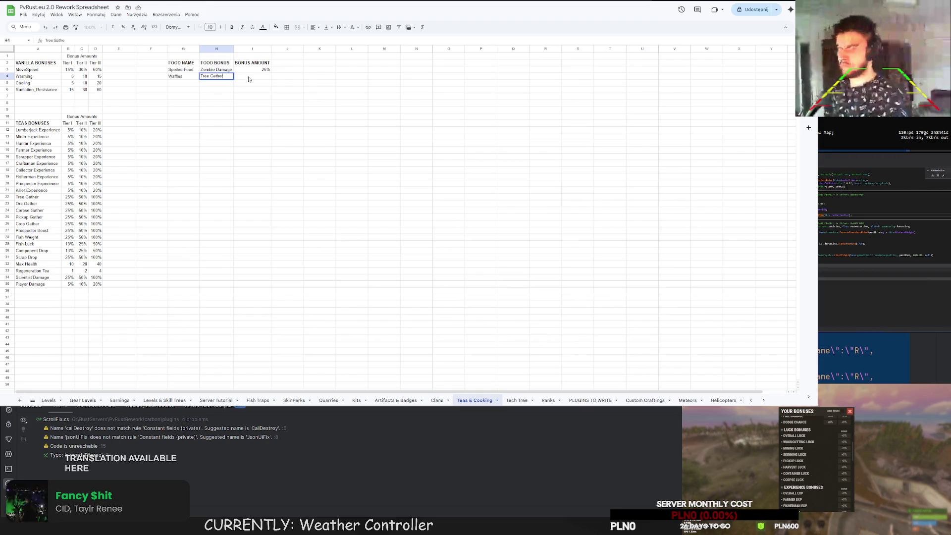
{"action": "type", "text": "ther"}
{"action": "left_click", "coordinate": [252, 75]}
{"action": "type", "text": "25"}
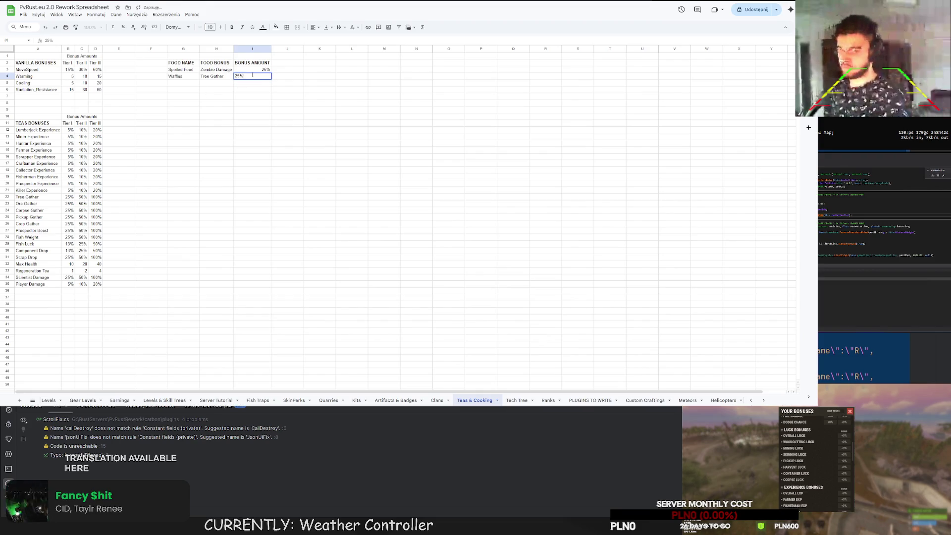
{"action": "key", "text": "Return"}
{"action": "left_click", "coordinate": [189, 81]}
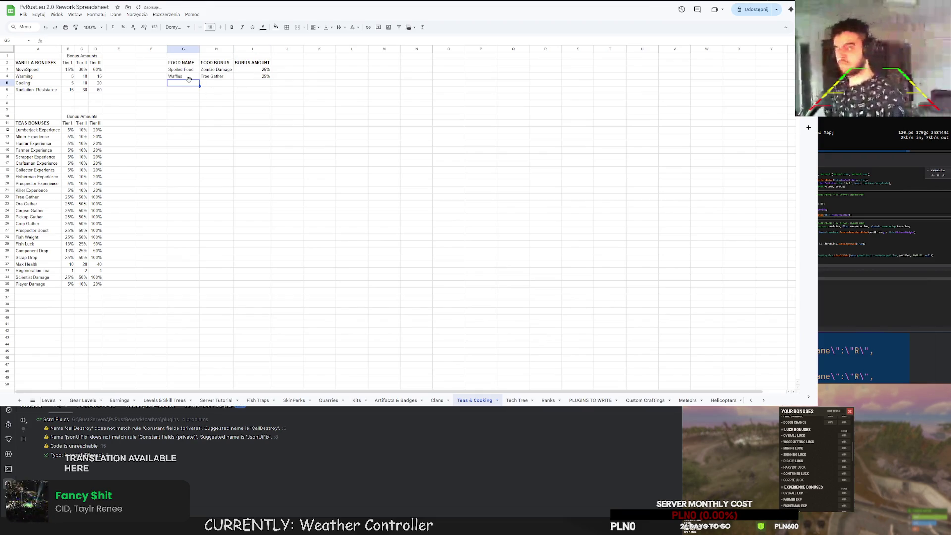
Fill G5:G10 with Rock Candies through Chocolate Barrels and auto-fit column G
{"action": "type", "text": "Rock C"}
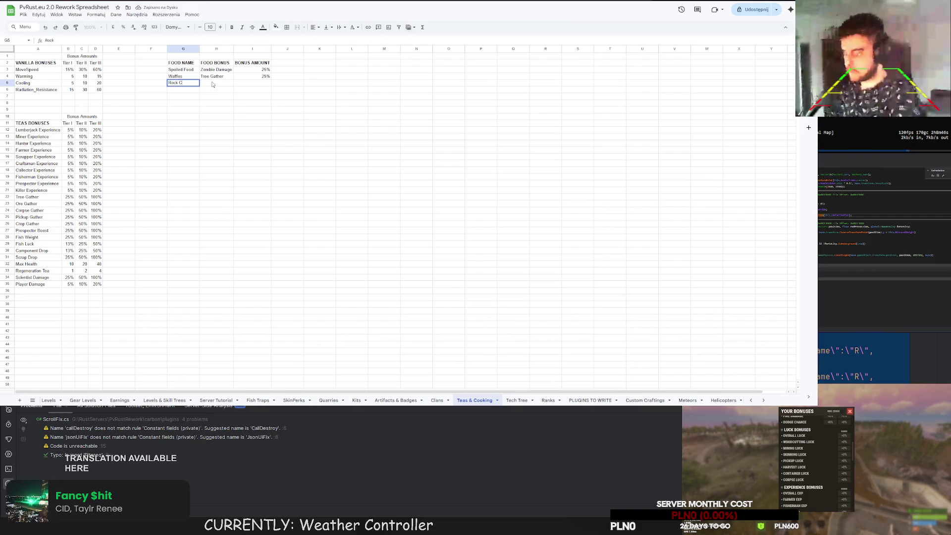
{"action": "type", "text": "andies"}
{"action": "key", "text": "Return"}
{"action": "type", "text": "Venision Sausage"}
{"action": "key", "text": "Return"}
{"action": "type", "text": "Wi"}
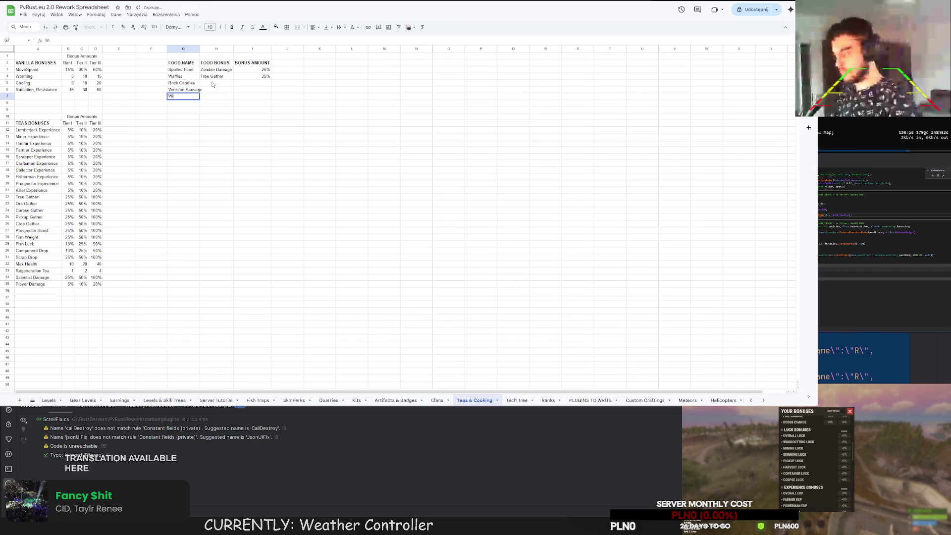
{"action": "type", "text": "lberries Dessert"}
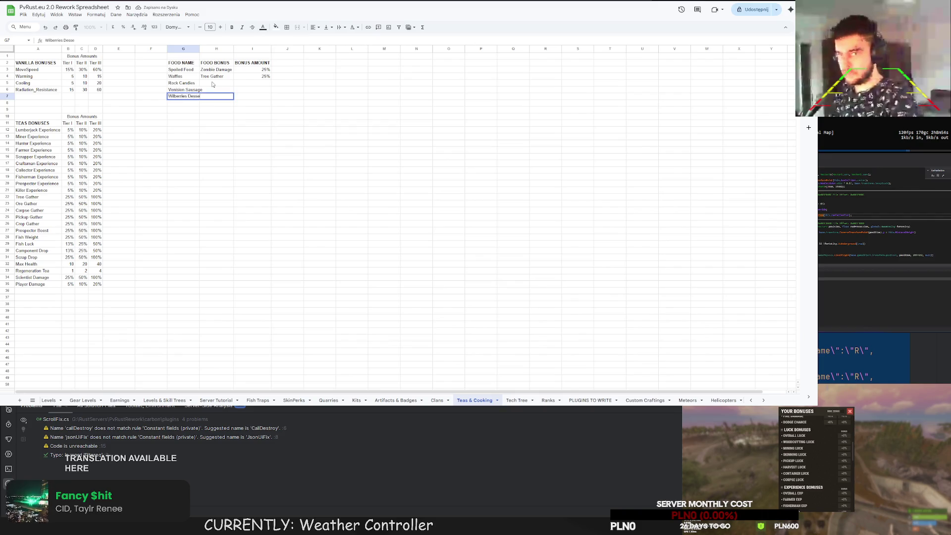
{"action": "key", "text": "Return"}
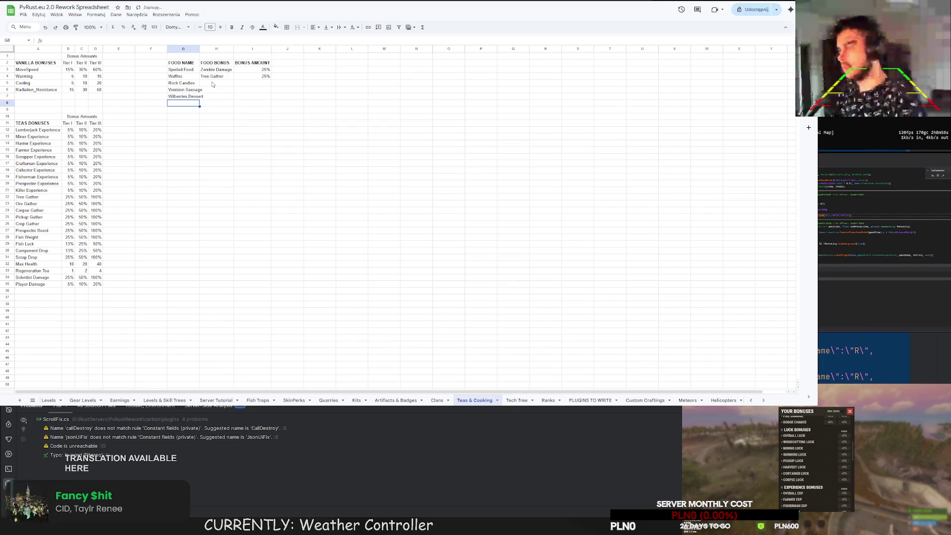
{"action": "type", "text": "P8ump"}
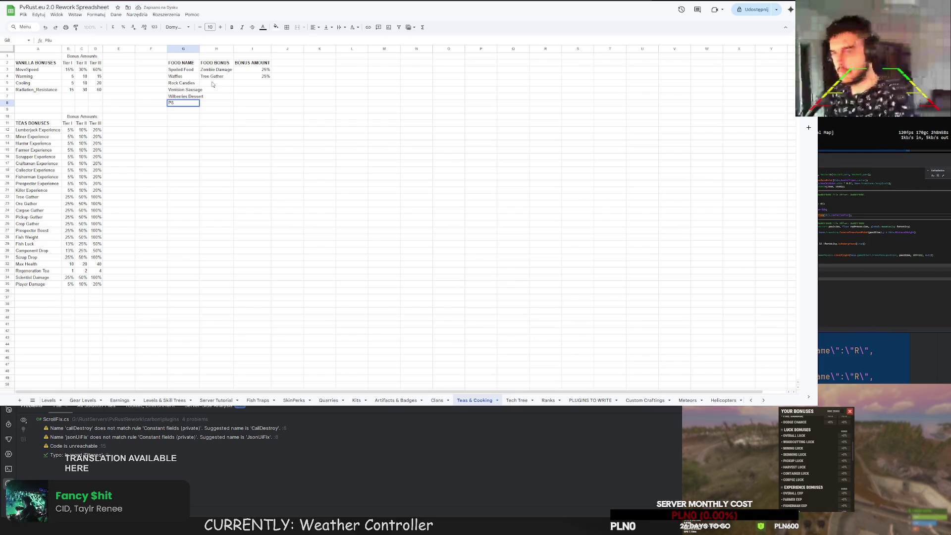
{"action": "type", "text": "ki"}
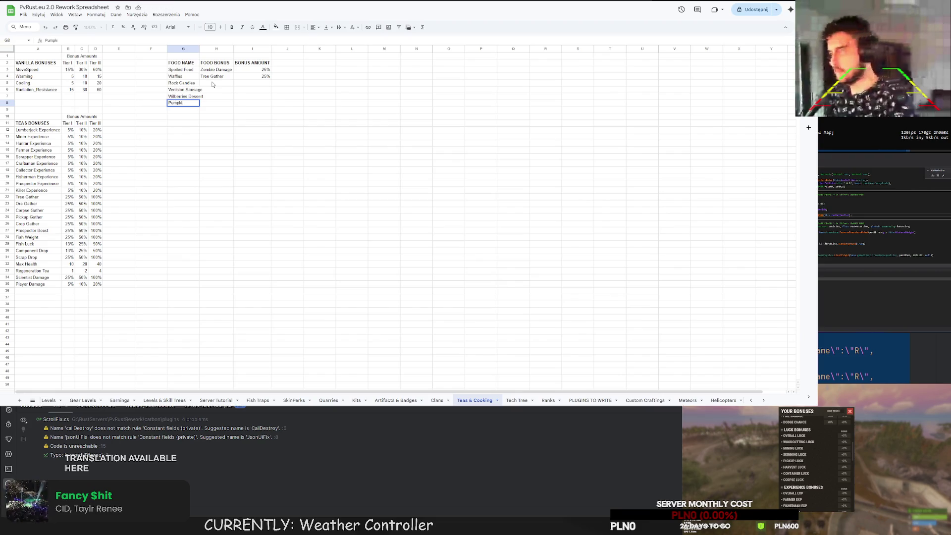
{"action": "type", "text": "n Pie"}
{"action": "key", "text": "Return"}
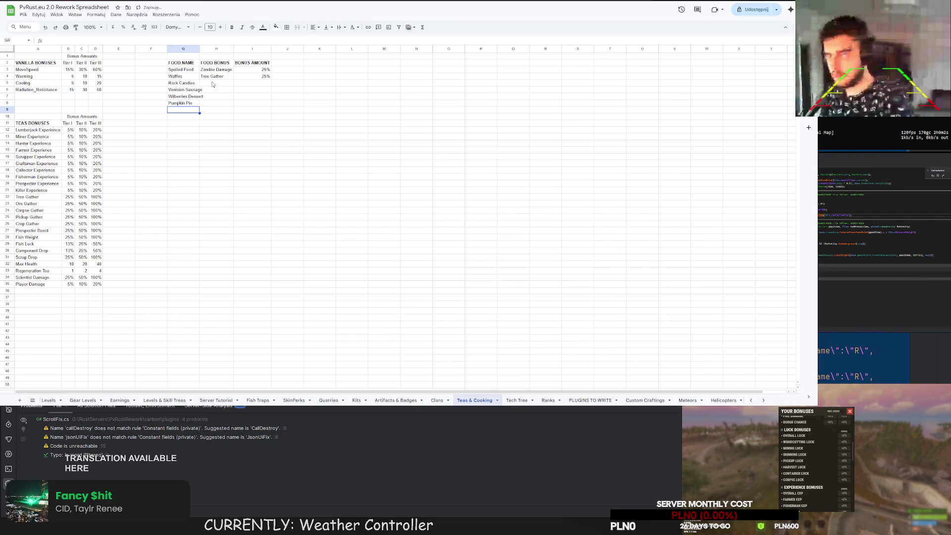
{"action": "type", "text": "Sandwitch"}
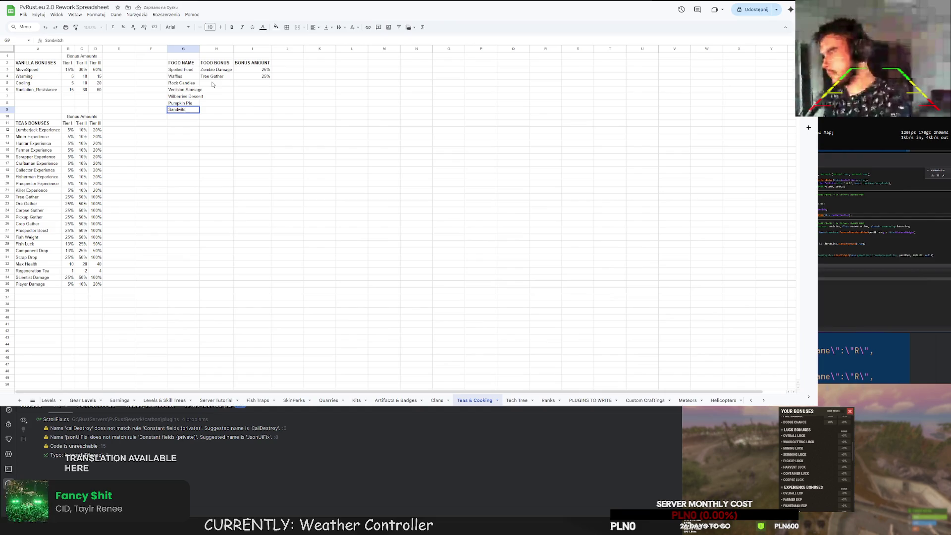
{"action": "key", "text": "Return"}
{"action": "type", "text": "Chocolate"}
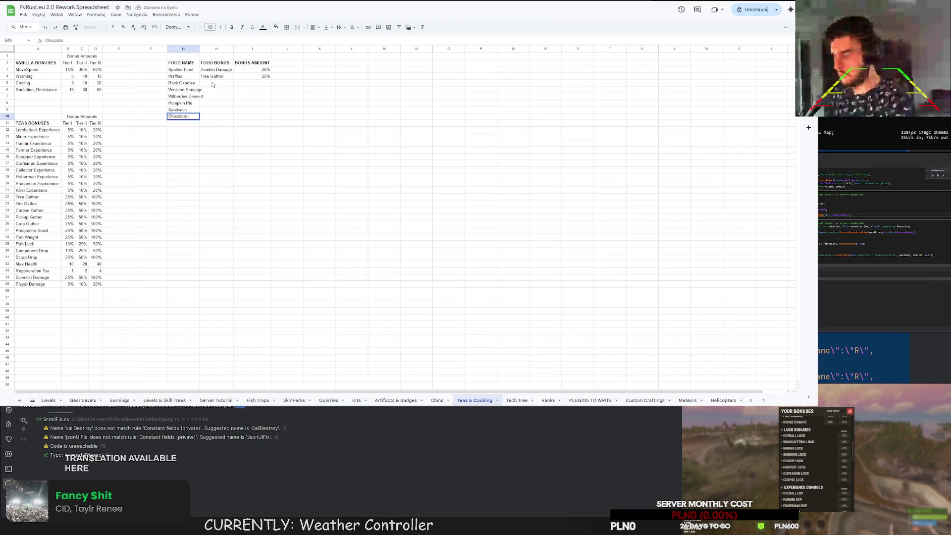
{"action": "type", "text": " Barrels"}
{"action": "key", "text": "Return"}
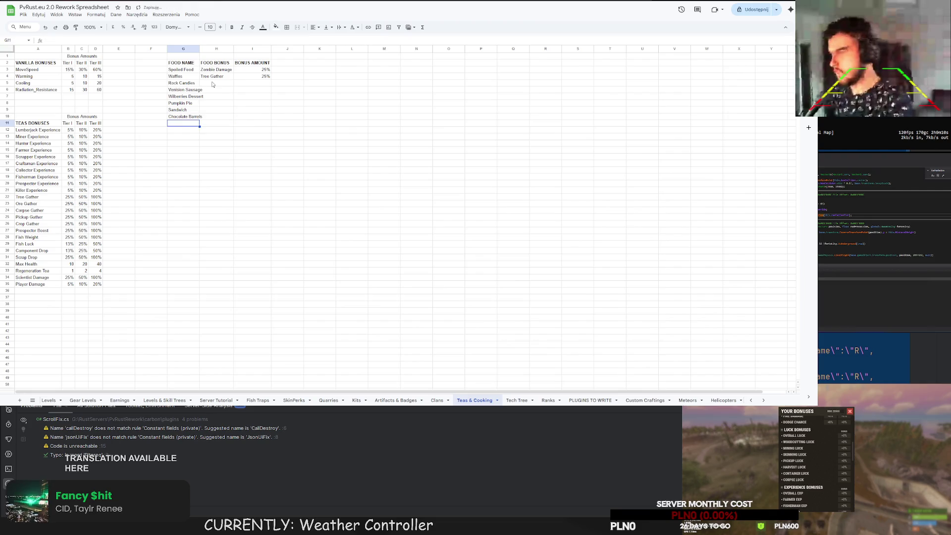
{"action": "double_click", "coordinate": [200, 49]}
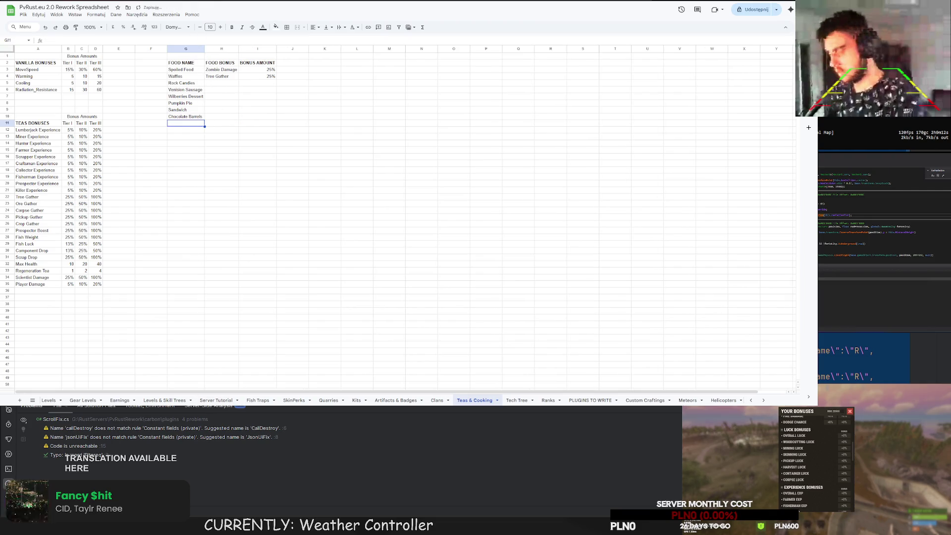
{"action": "type", "text": "q"}
{"action": "type", "text": "pie"}
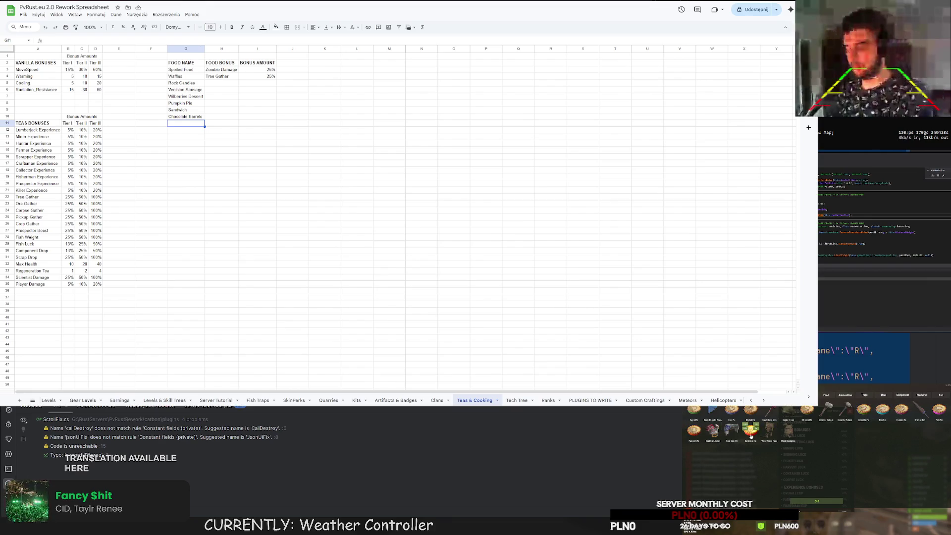
{"action": "key", "text": "q"}
{"action": "key", "text": "Tab"}
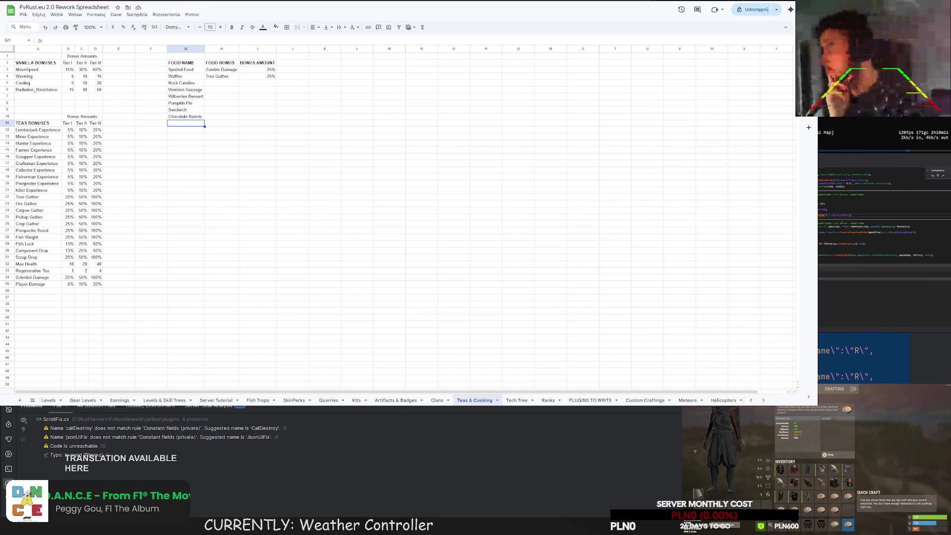
{"action": "left_click", "coordinate": [807, 511]}
{"action": "left_click", "coordinate": [822, 496]}
{"action": "left_click", "coordinate": [848, 497]}
{"action": "left_click", "coordinate": [823, 498]}
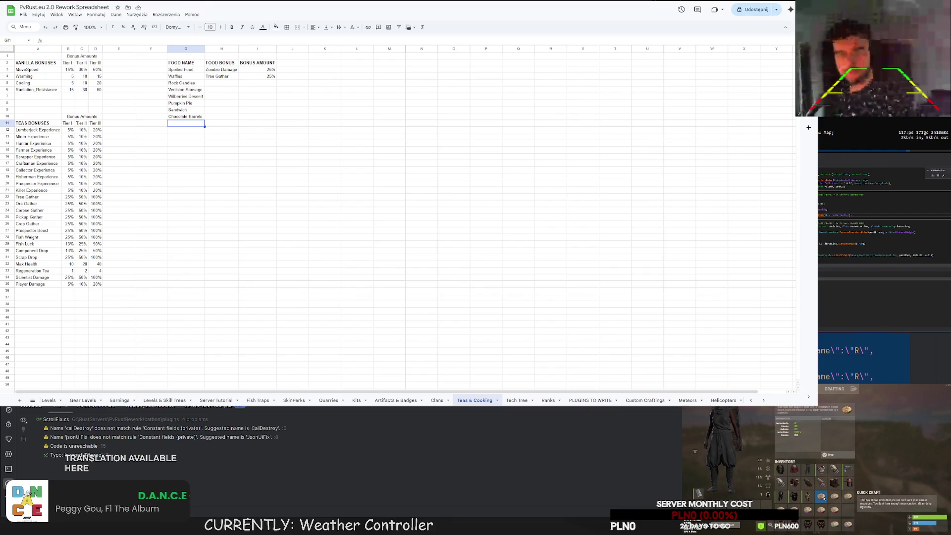
{"action": "left_click", "coordinate": [836, 498]}
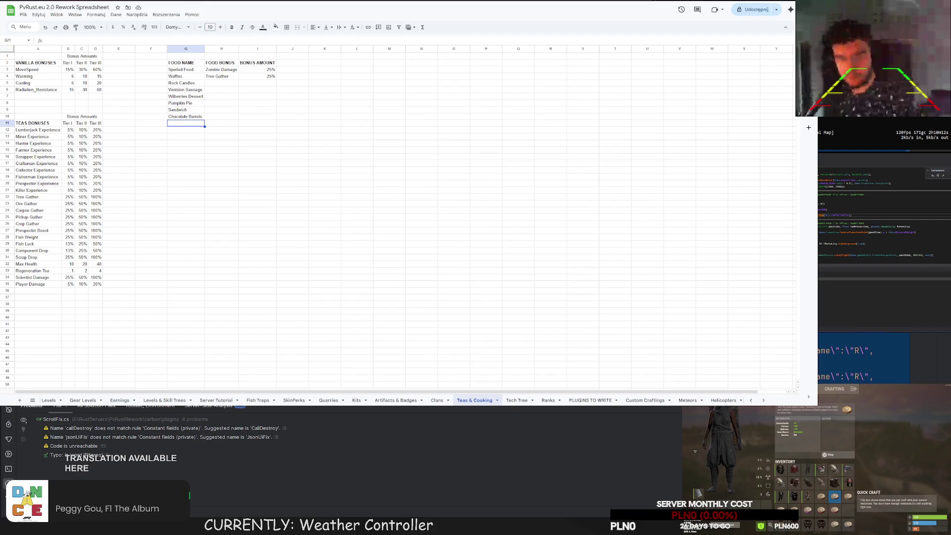
{"action": "key", "text": "Down"}
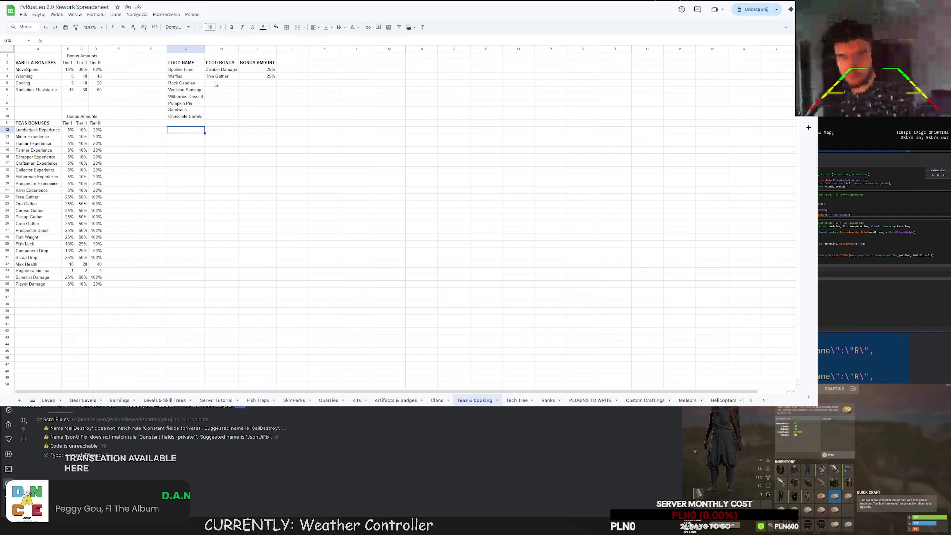
Enter Ore, Corpse, Pickup, Farming Gather, Fishing Weight, Scrap & Component Drop in H5:H10
{"action": "left_click", "coordinate": [215, 84]}
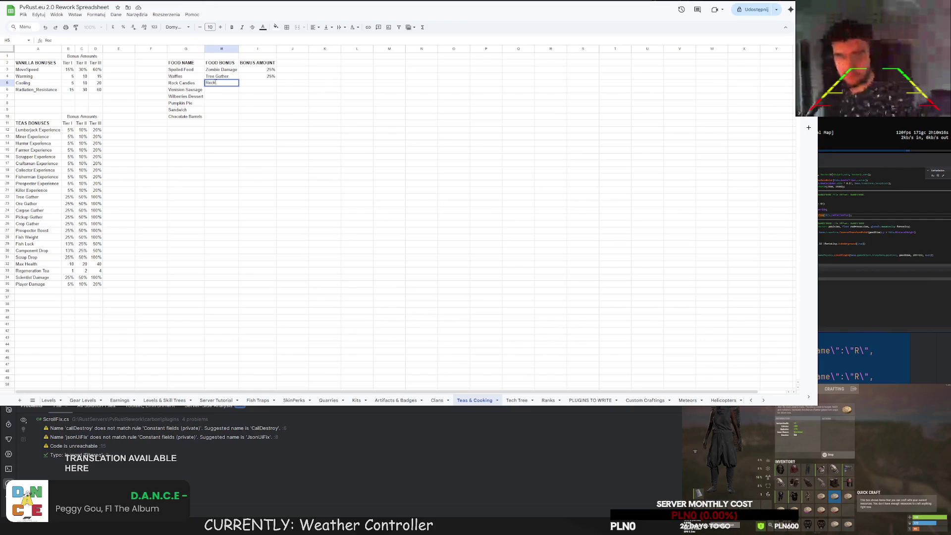
{"action": "key", "text": "BackSpace"}
{"action": "key", "text": "BackSpace"}
{"action": "type", "text": "O"}
{"action": "type", "text": "re Gather"}
{"action": "key", "text": "Return"}
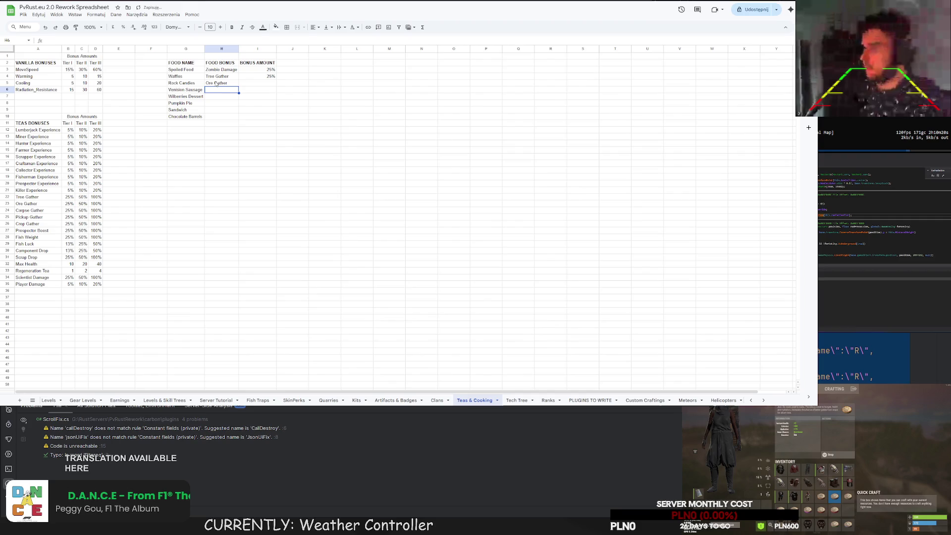
{"action": "type", "text": "Cor"}
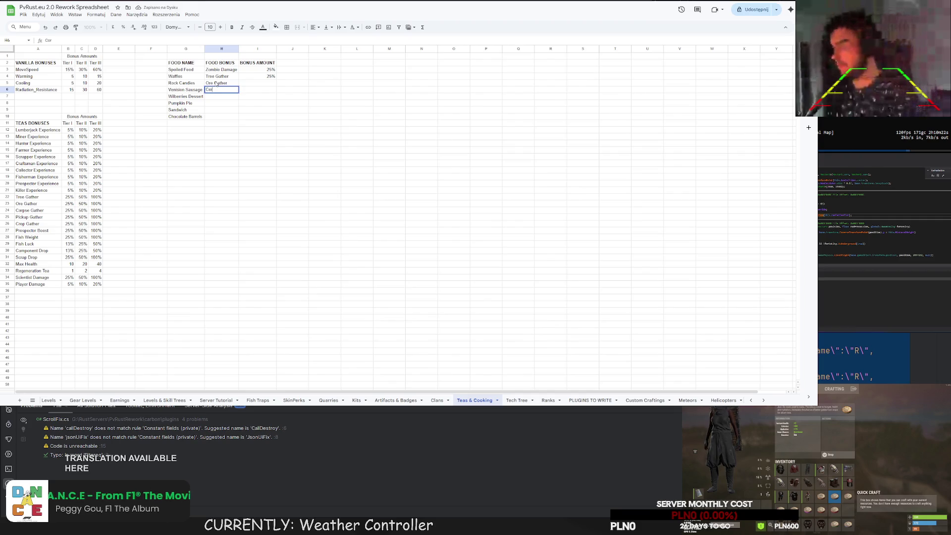
{"action": "type", "text": "pse Gather"}
{"action": "key", "text": "Return"}
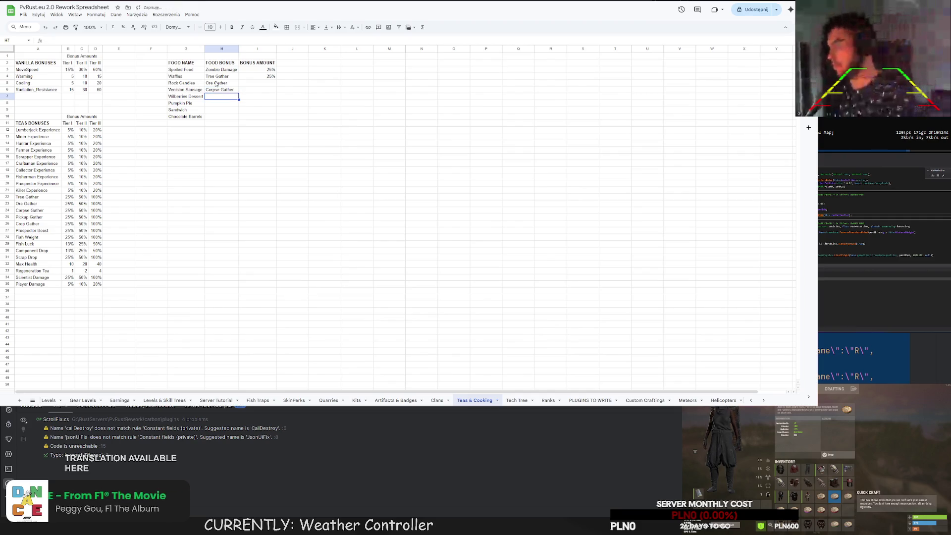
{"action": "type", "text": "Puckup G"}
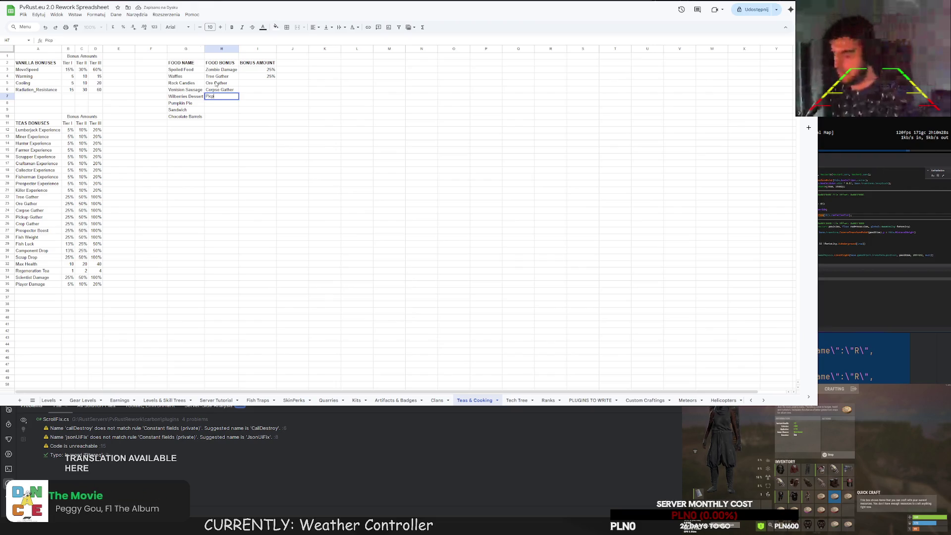
{"action": "key", "text": "BackSpace"}
{"action": "key", "text": "BackSpace"}
{"action": "key", "text": "BackSpace"}
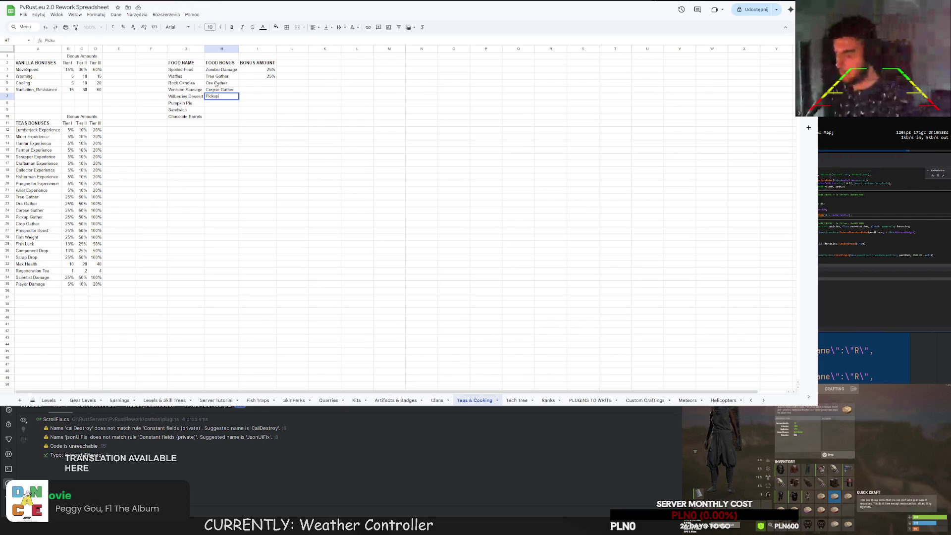
{"action": "type", "text": "r"}
{"action": "key", "text": "Return"}
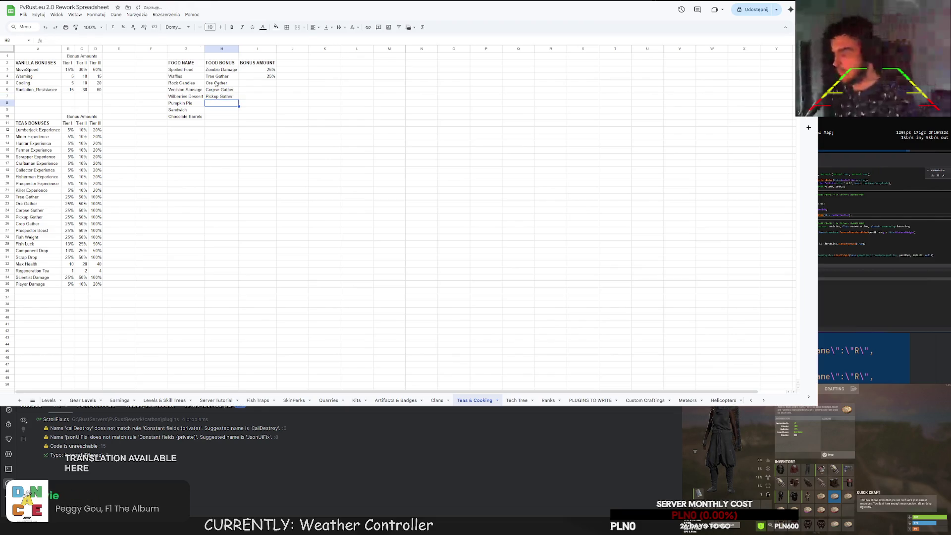
{"action": "type", "text": "Farming G"}
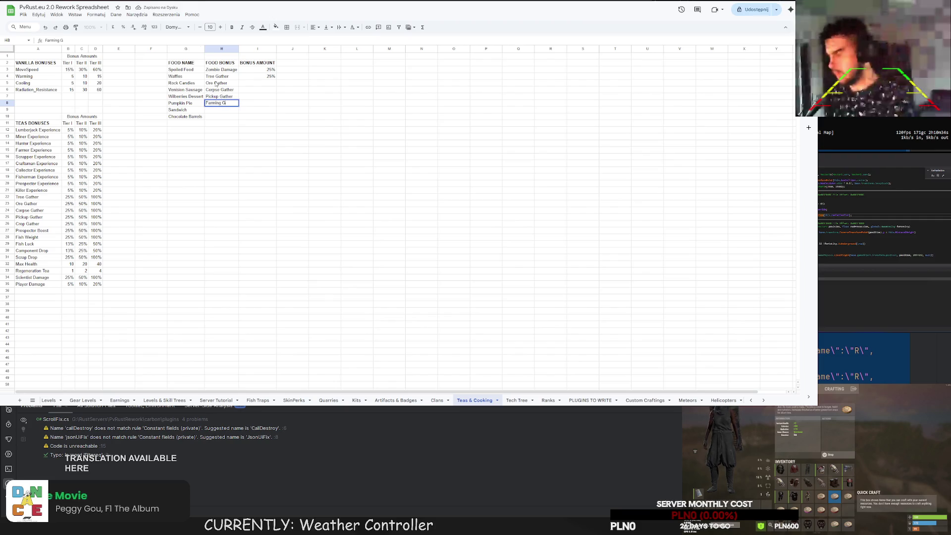
{"action": "type", "text": "ather"}
{"action": "key", "text": "Return"}
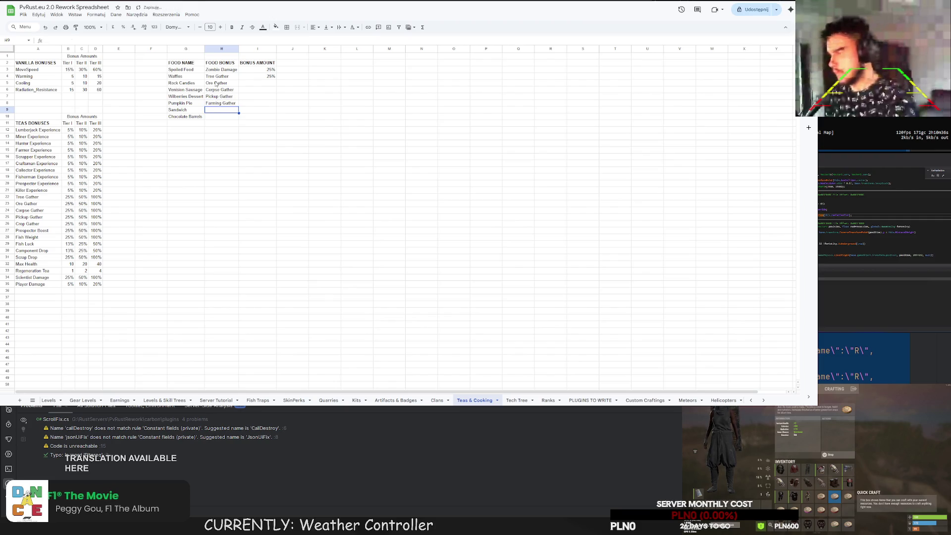
{"action": "type", "text": "Fishing"}
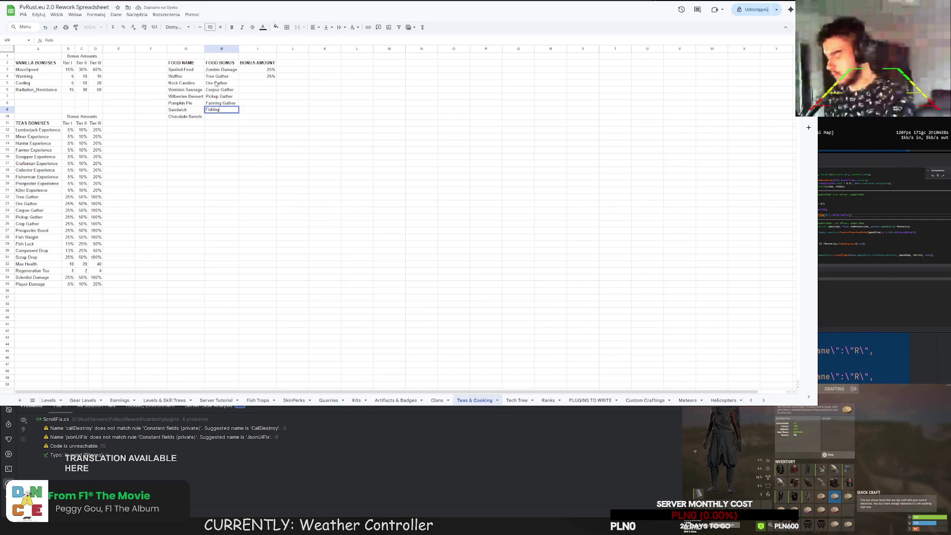
{"action": "type", "text": " Weight"}
{"action": "key", "text": "Return"}
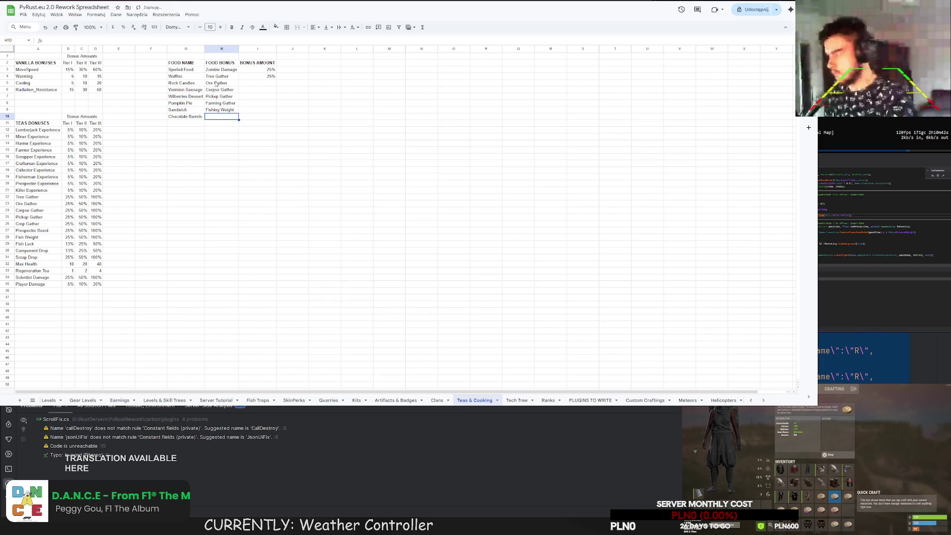
{"action": "type", "text": "Scrap & C"}
{"action": "type", "text": "omponent Drop"}
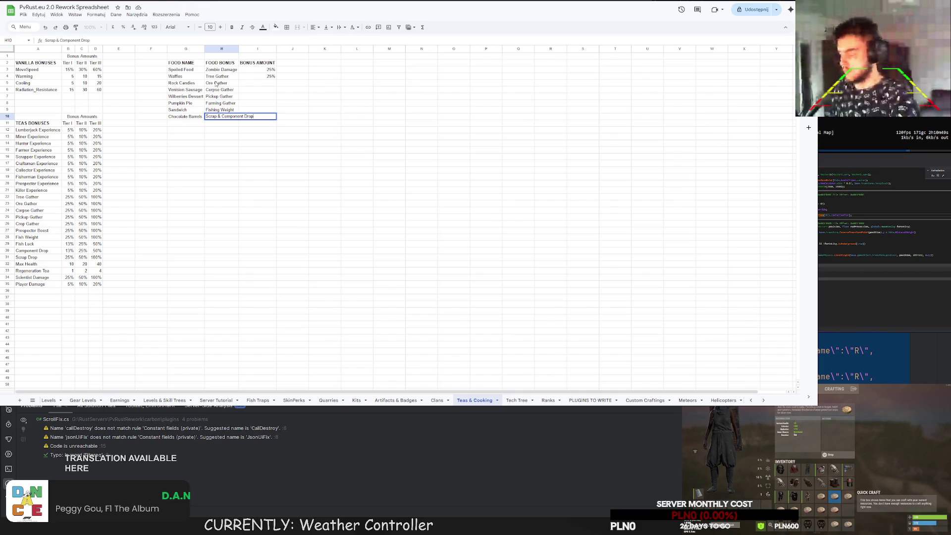
{"action": "key", "text": "Return"}
Auto-fit column H and fill the 25% bonus amount down to I10
{"action": "double_click", "coordinate": [239, 48]}
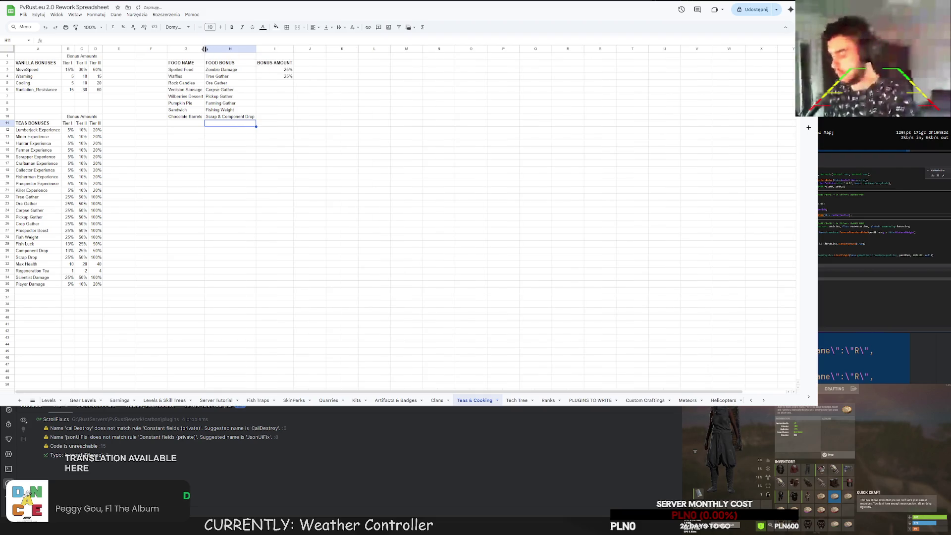
{"action": "left_click", "coordinate": [286, 85]}
{"action": "left_click", "coordinate": [286, 76]}
{"action": "left_click_drag", "start_coordinate": [294, 79], "coordinate": [291, 119]}
{"action": "left_click", "coordinate": [307, 111]}
{"action": "left_click", "coordinate": [310, 97]}
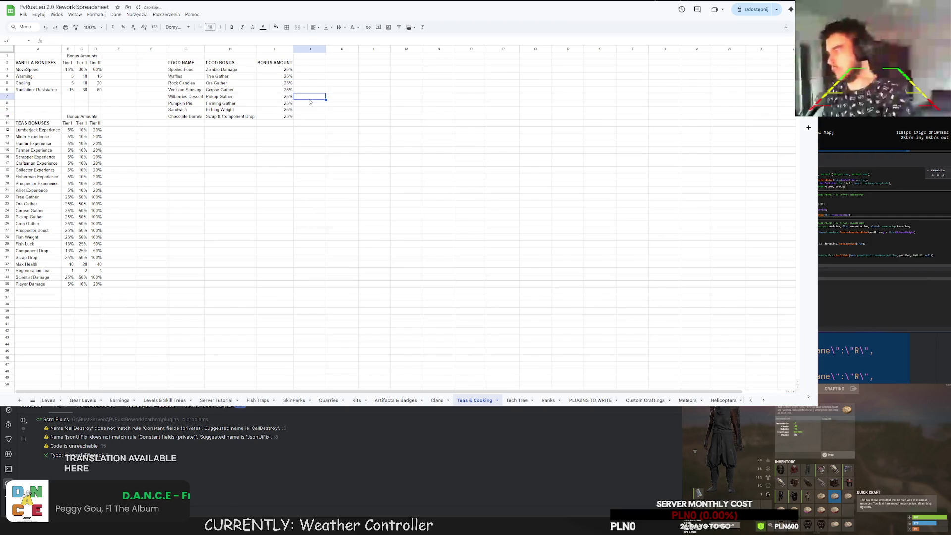
{"action": "left_click", "coordinate": [310, 158]}
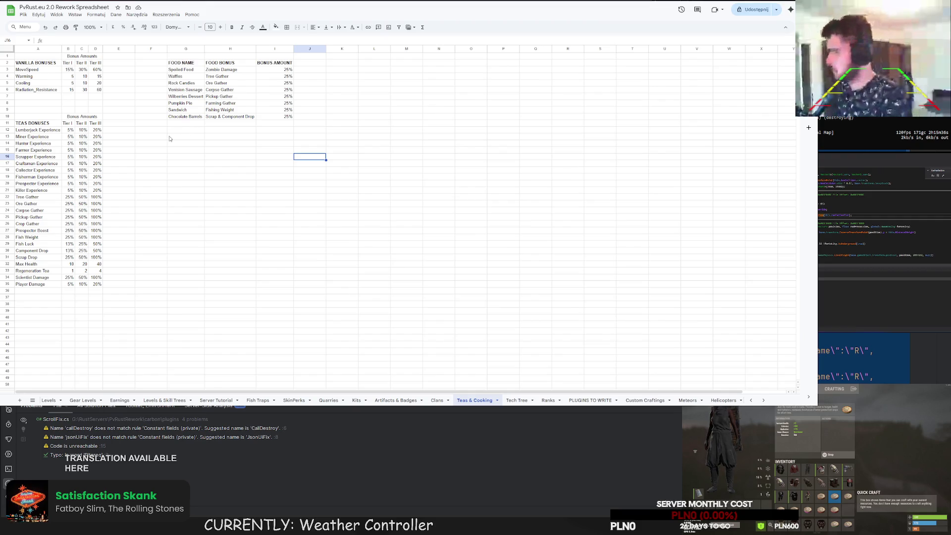
{"action": "left_click", "coordinate": [194, 118]}
Add Deadly Soup with a 100% Zombie Damage bonus in row 11
{"action": "left_click", "coordinate": [193, 125]}
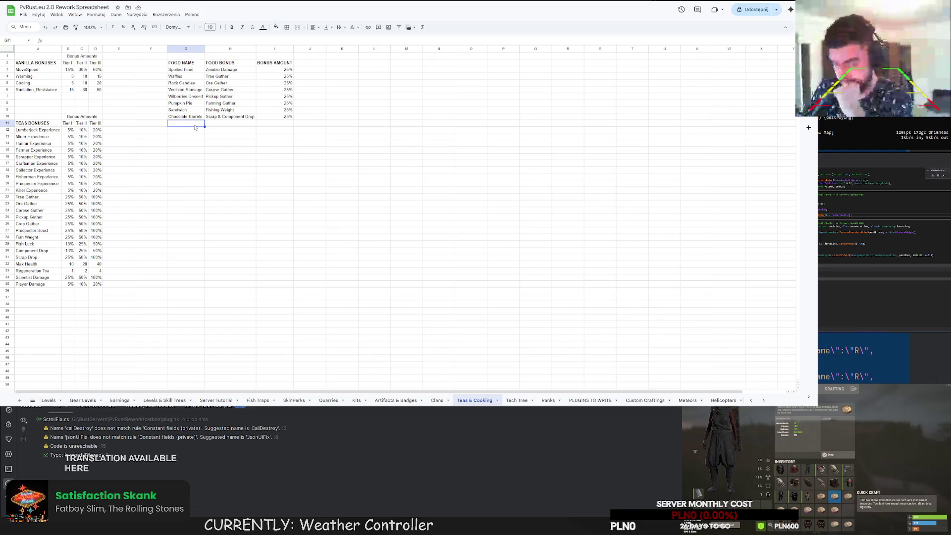
{"action": "type", "text": "Deadly Soup"}
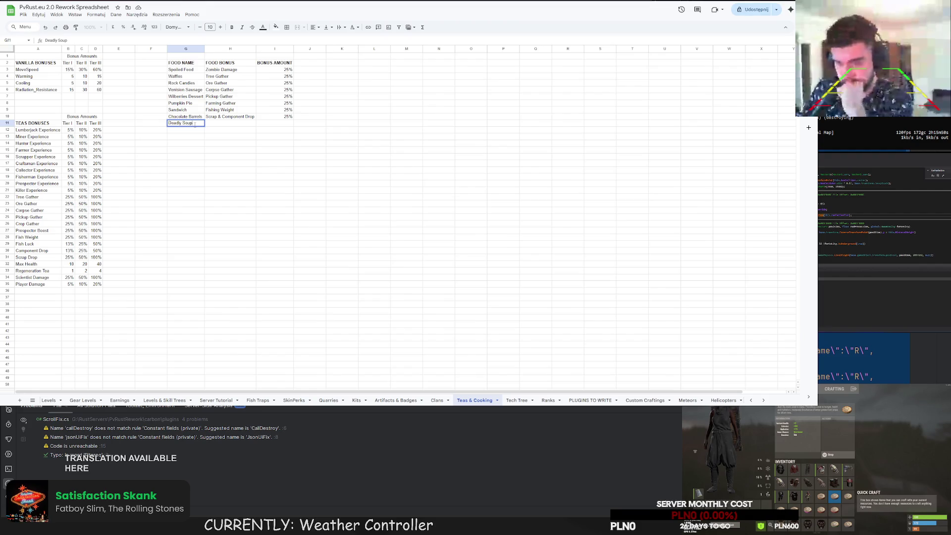
{"action": "left_click", "coordinate": [246, 70]}
{"action": "key", "text": "ctrl+c"}
{"action": "left_click", "coordinate": [228, 123]}
{"action": "key", "text": "ctrl+v"}
{"action": "key", "text": "Tab"}
{"action": "key", "text": "Return"}
{"action": "type", "text": "100%"}
{"action": "key", "text": "Return"}
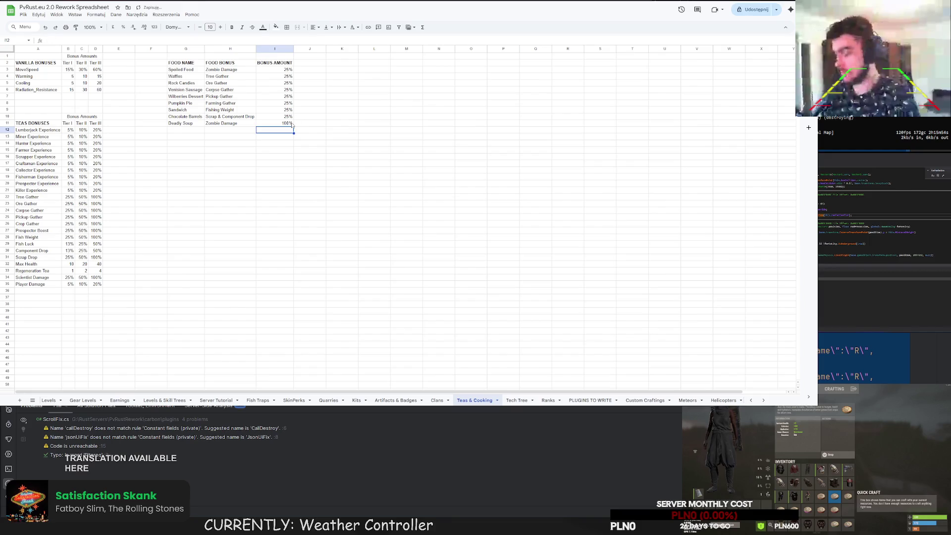
Add Monster Ribs with Zombie Damage, correcting its amount from 200% to 150%
{"action": "double_click", "coordinate": [185, 130]}
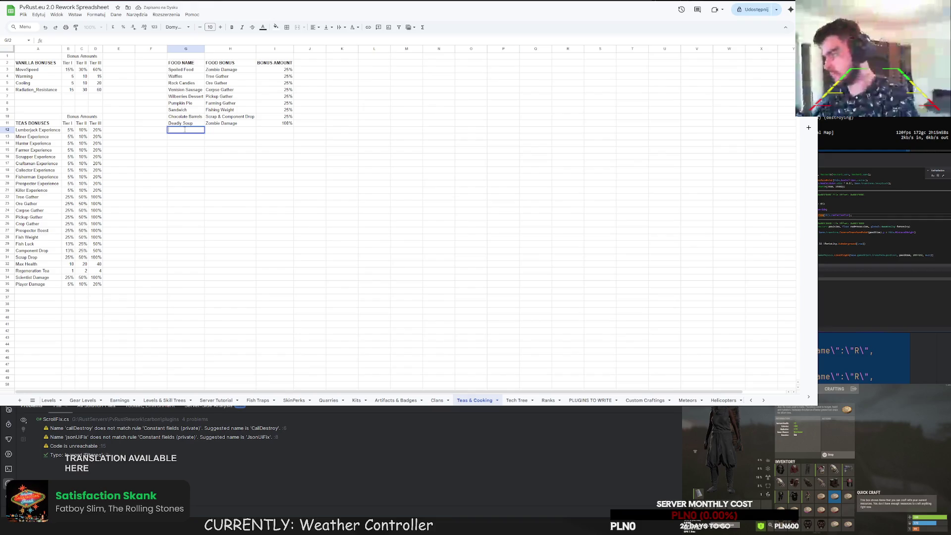
{"action": "type", "text": "Mo"}
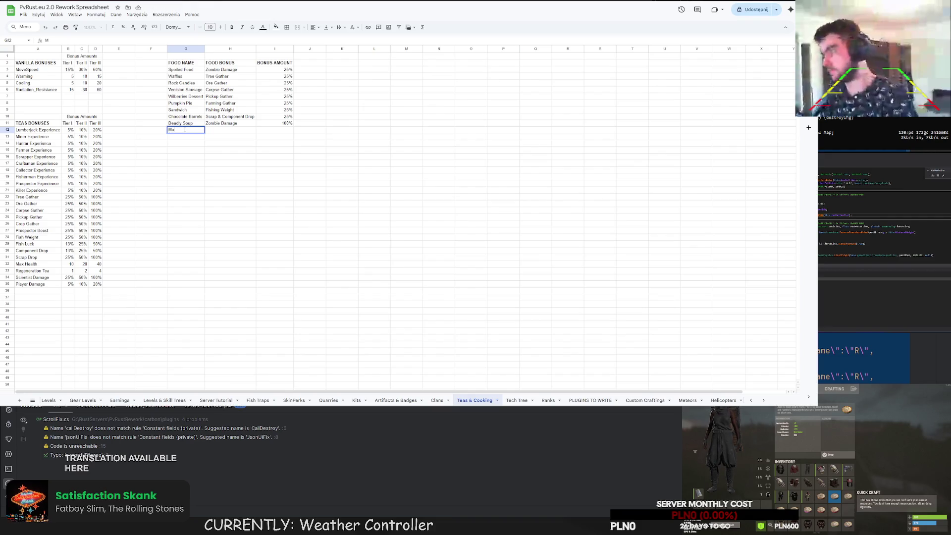
{"action": "type", "text": "nster Ribs"}
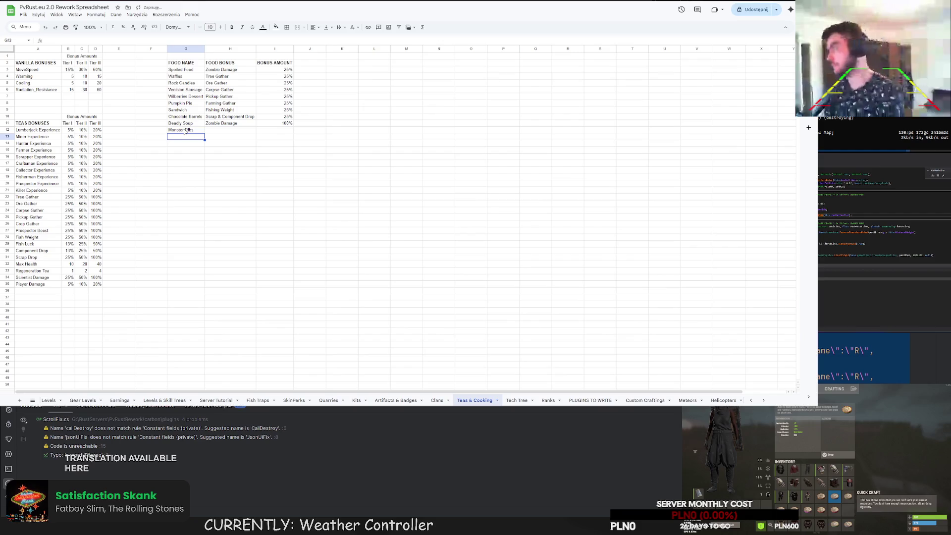
{"action": "left_click", "coordinate": [216, 132]}
{"action": "type", "text": "Zombie Damage"}
{"action": "left_click", "coordinate": [277, 129]}
{"action": "type", "text": "00"}
{"action": "key", "text": "Return"}
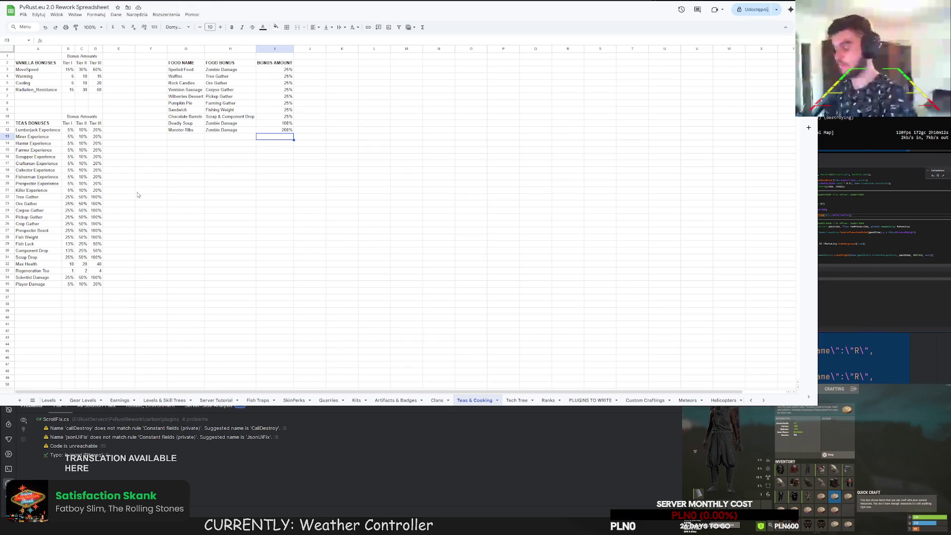
{"action": "left_click", "coordinate": [284, 130]}
{"action": "type", "text": "150%"}
{"action": "key", "text": "Return"}
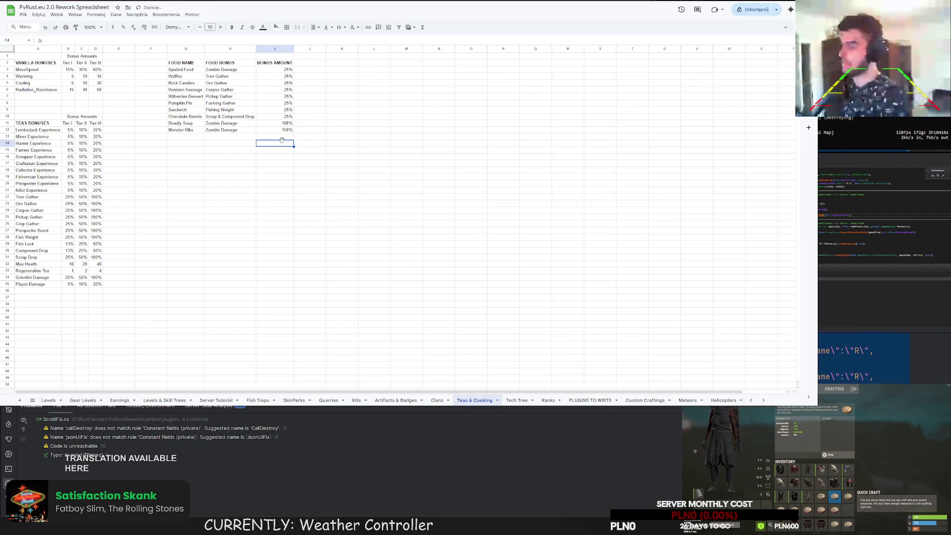
{"action": "left_click", "coordinate": [200, 138]}
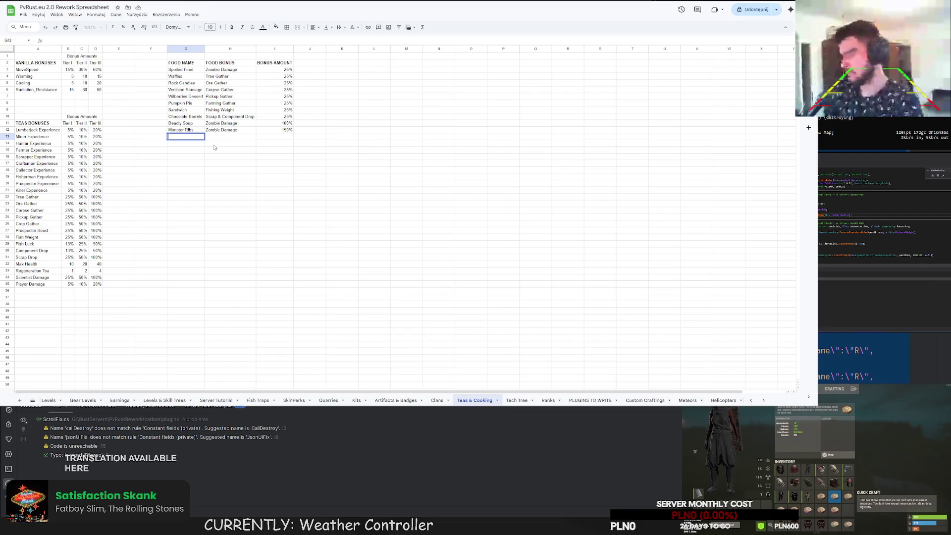
{"action": "key", "text": "Return"}
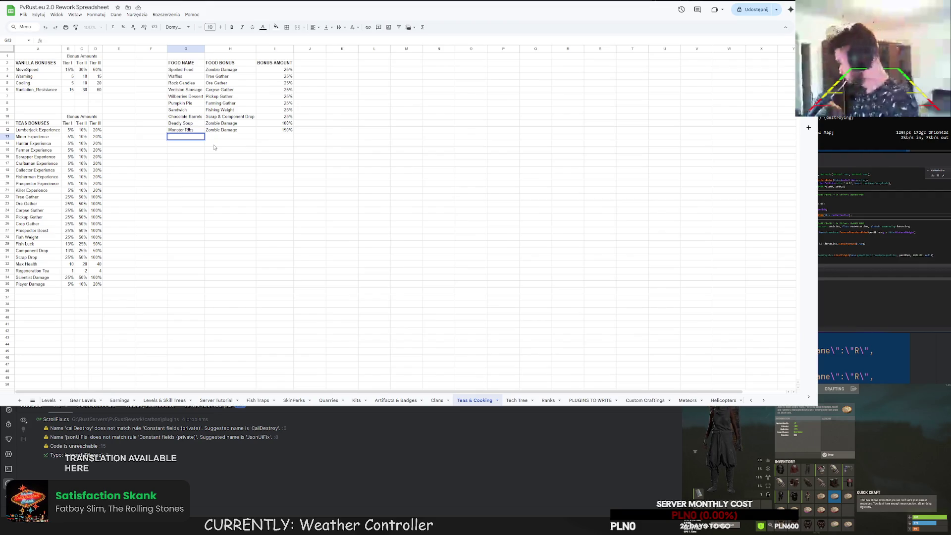
{"action": "type", "text": "Zombie B"}
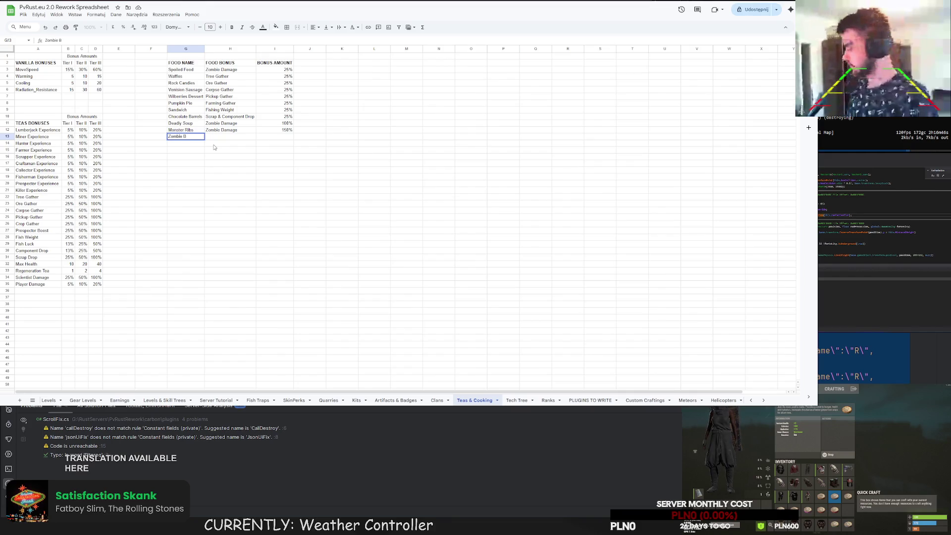
{"action": "type", "text": "r"}
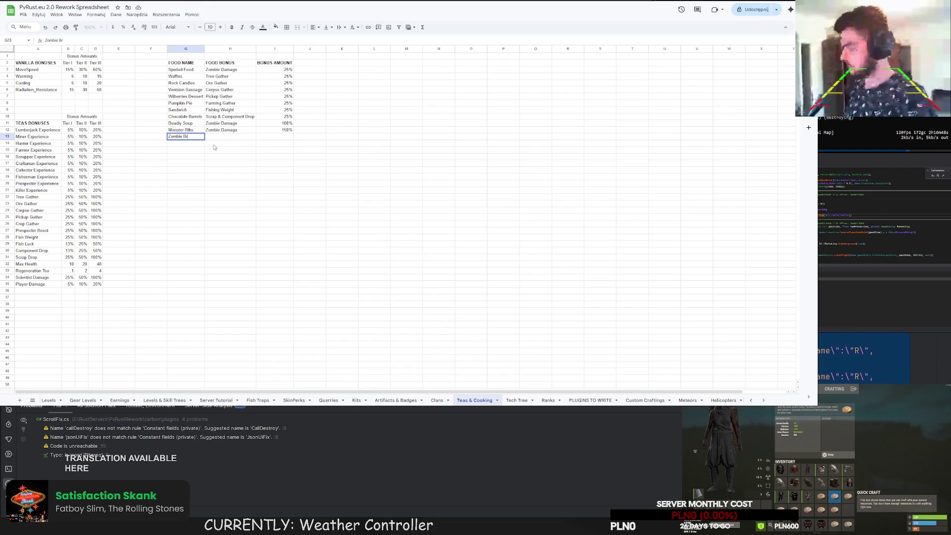
Replace the partial entry in G13 with Radioactive Special and commit it
{"action": "key", "text": "BackSpace"}
{"action": "key", "text": "BackSpace"}
{"action": "key", "text": "BackSpace"}
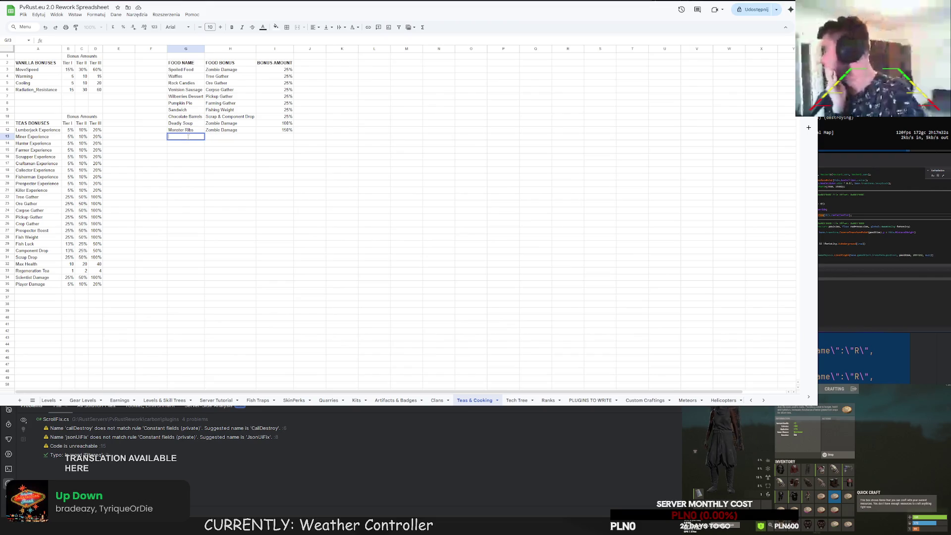
{"action": "type", "text": "Radifoactive Special"}
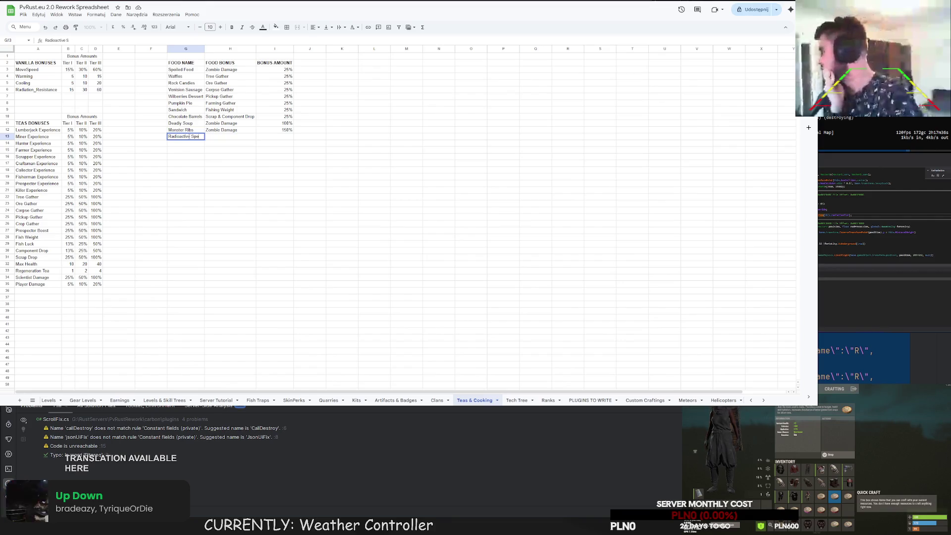
{"action": "left_click", "coordinate": [228, 144]}
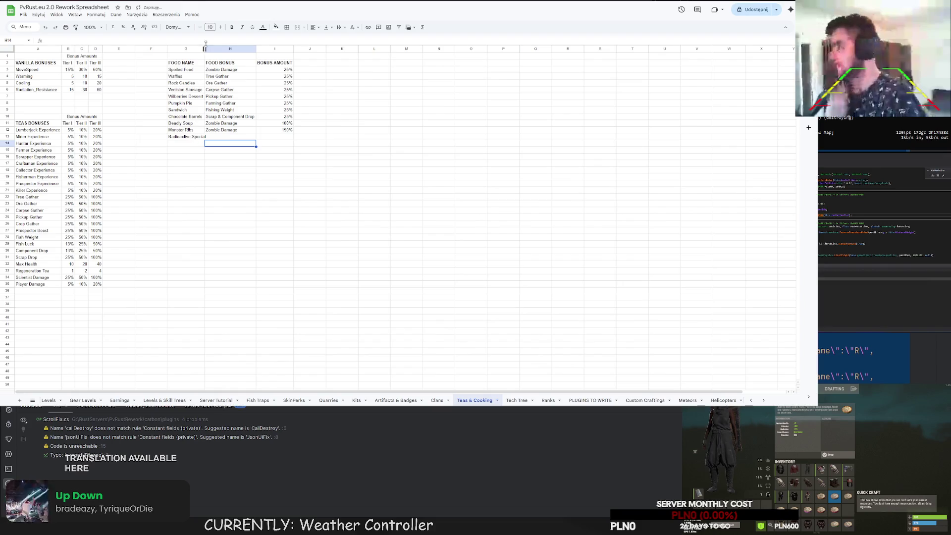
Widen column G and rename Radioactive Special to Undead Special in G13
{"action": "left_click_drag", "start_coordinate": [204, 48], "coordinate": [207, 48]}
{"action": "left_click", "coordinate": [189, 141]}
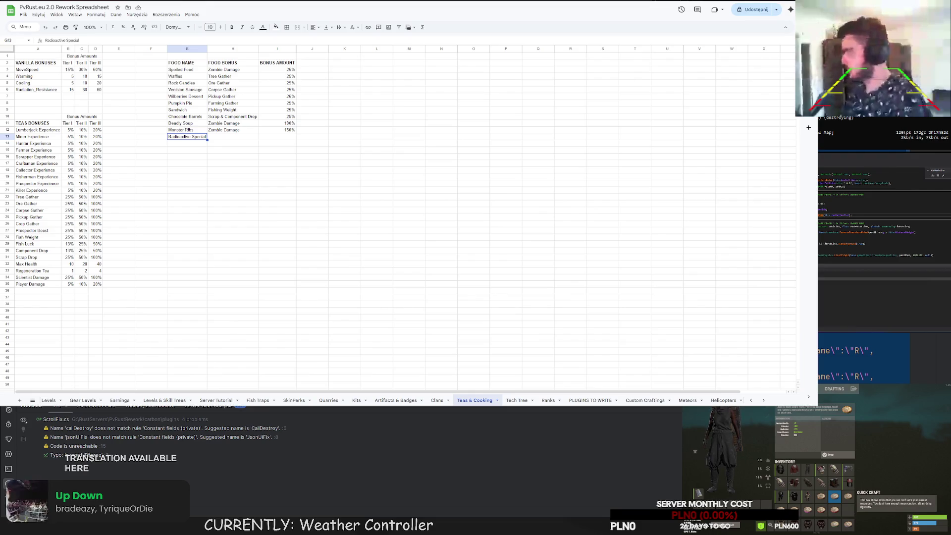
{"action": "key", "text": "F2"}
{"action": "left_click_drag", "start_coordinate": [192, 136], "coordinate": [166, 136]}
{"action": "type", "text": "Undead"}
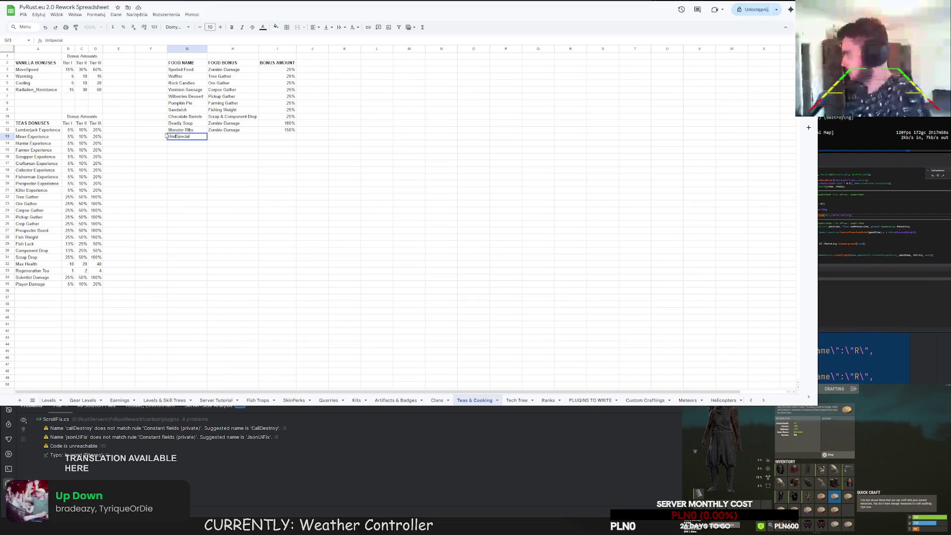
{"action": "key", "text": "Return"}
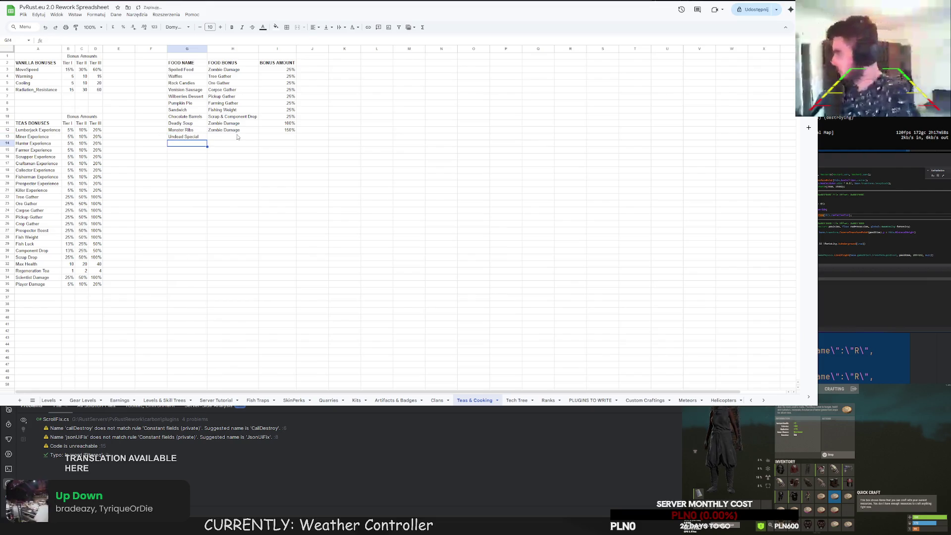
Enter the Undead Special bonus as Zombie Damage with 200% in H13 and I13
{"action": "left_click", "coordinate": [240, 135]}
{"action": "type", "text": "Zombie Damage"}
{"action": "key", "text": "Tab"}
{"action": "type", "text": "200%"}
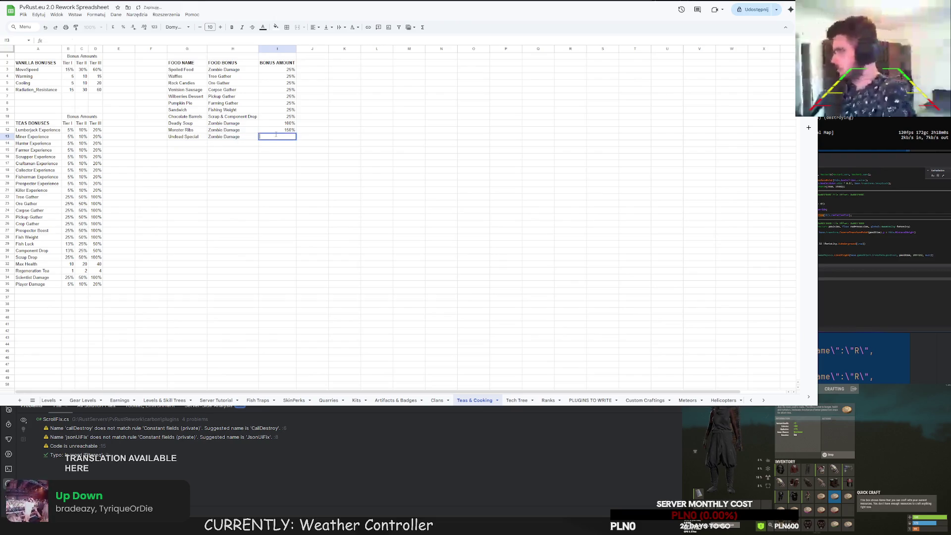
{"action": "key", "text": "Return"}
{"action": "type", "text": "\\"}
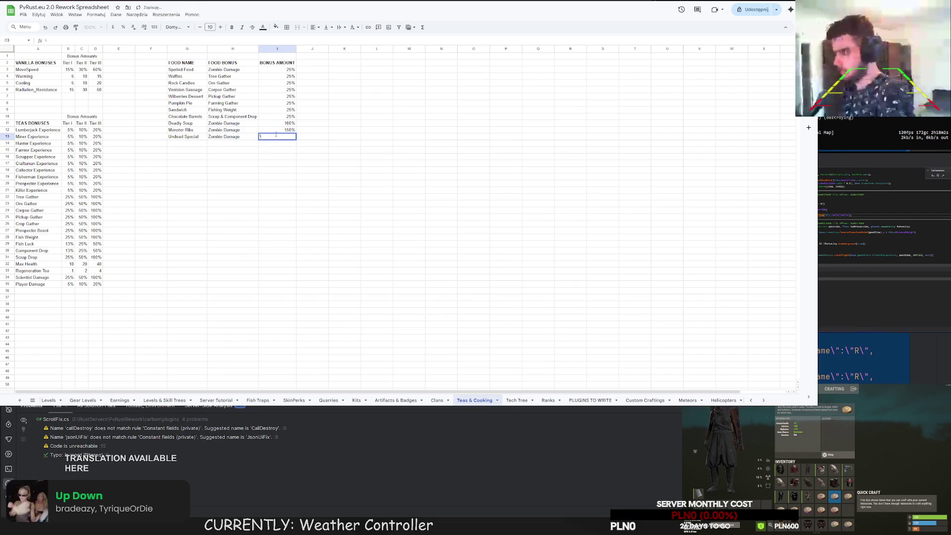
{"action": "key", "text": "Escape"}
{"action": "key", "text": "Down"}
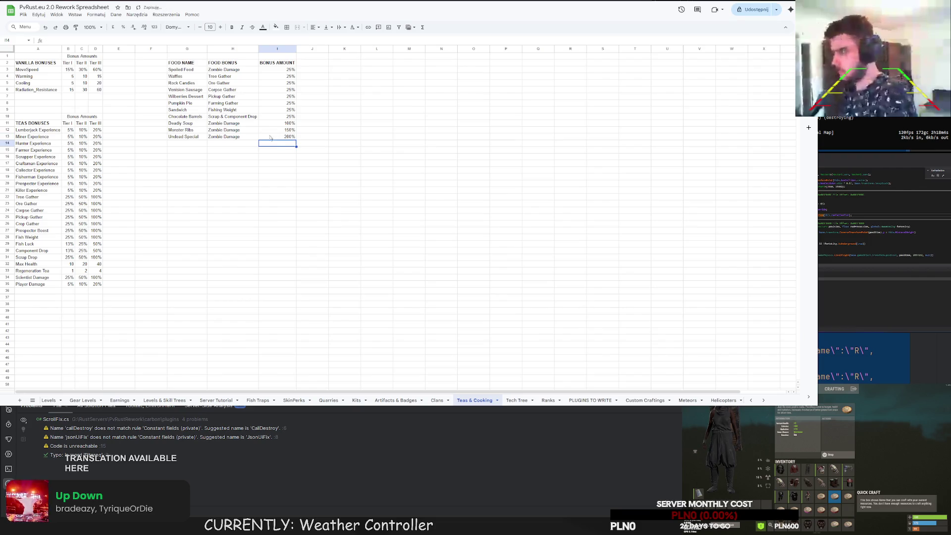
{"action": "scroll", "coordinate": [112, 401], "scroll_direction": "up", "scroll_amount": 5}
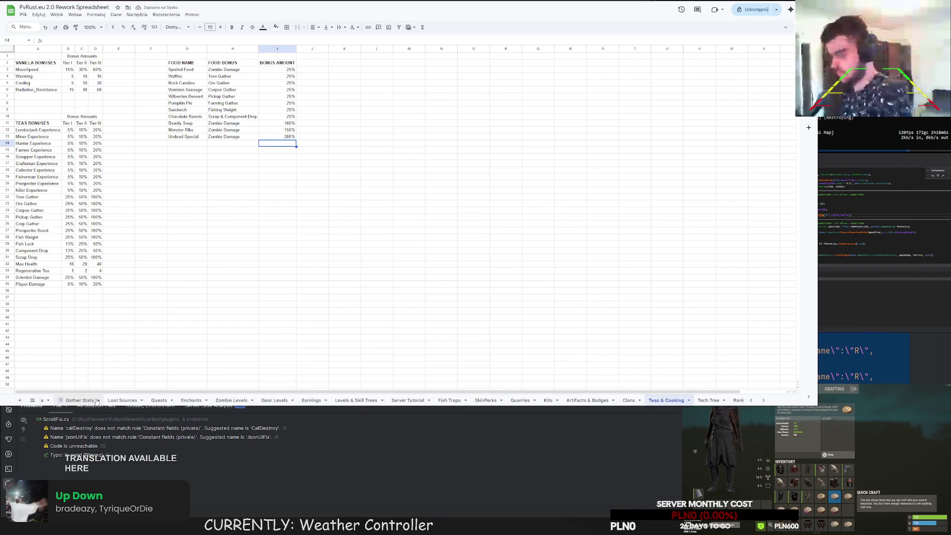
{"action": "scroll", "coordinate": [112, 401], "scroll_direction": "up", "scroll_amount": 2}
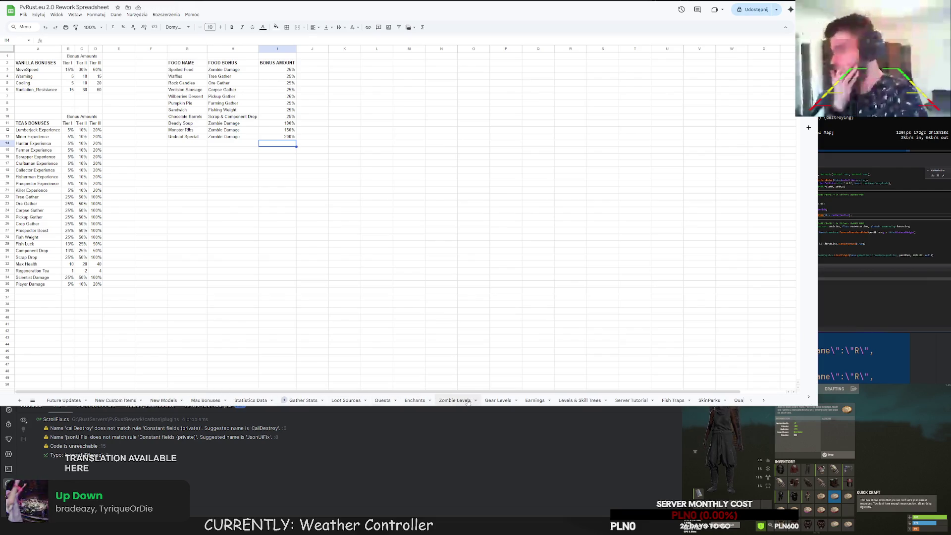
{"action": "scroll", "coordinate": [500, 401], "scroll_direction": "down", "scroll_amount": 4}
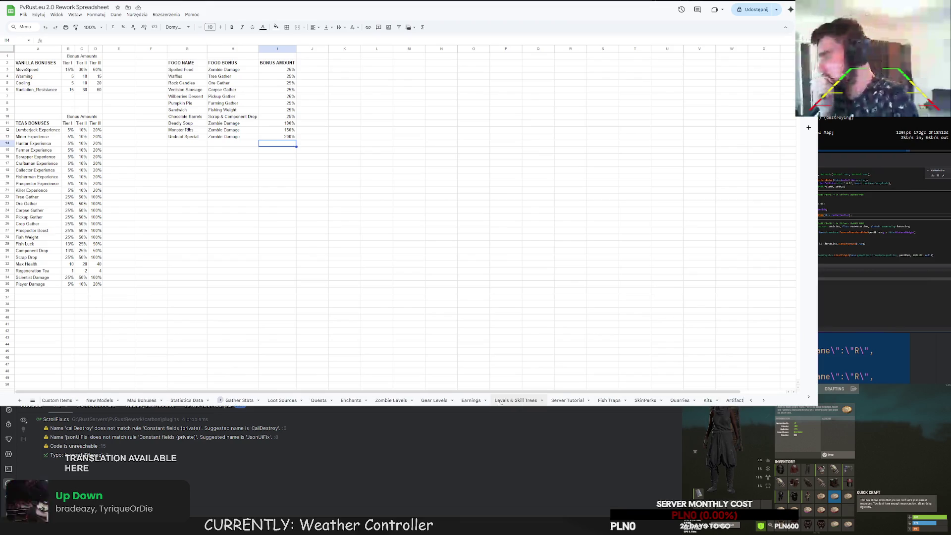
{"action": "scroll", "coordinate": [500, 401], "scroll_direction": "up", "scroll_amount": 4}
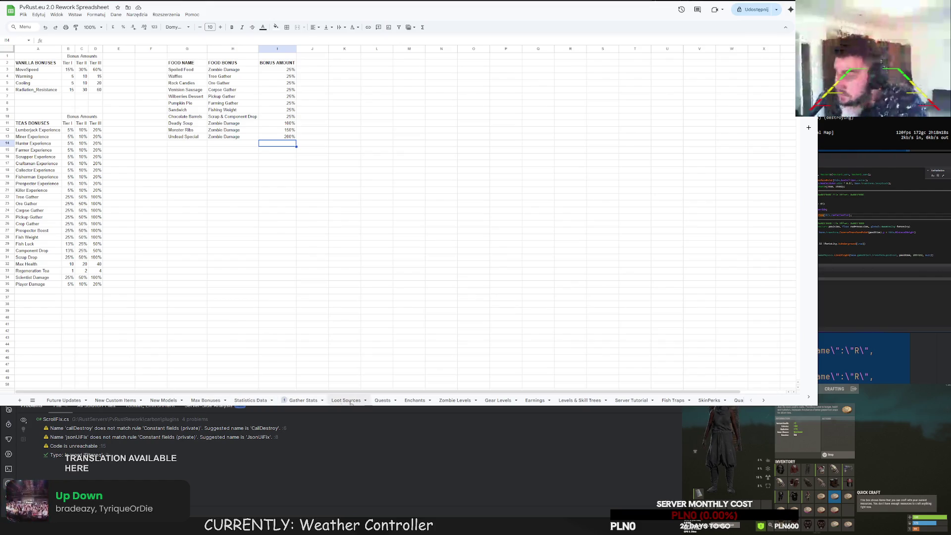
View the Zombie Levels sheet, then scroll the tab bar and open Levels & Skill Trees
{"action": "left_click", "coordinate": [455, 400]}
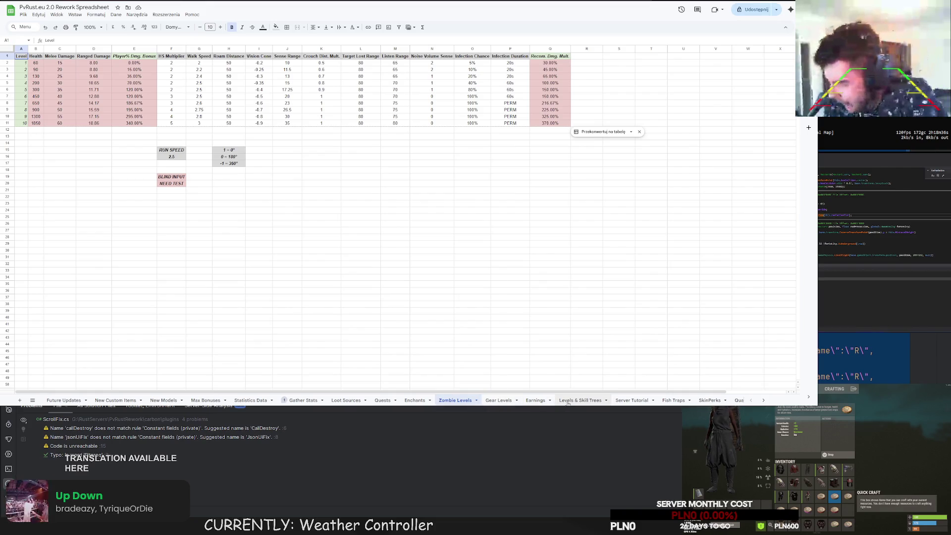
{"action": "scroll", "coordinate": [653, 399], "scroll_direction": "right", "scroll_amount": 5}
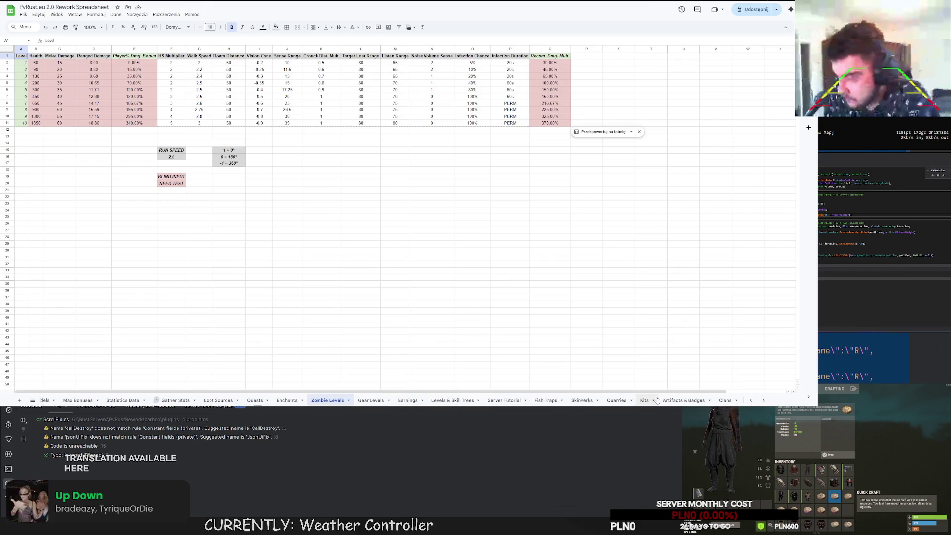
{"action": "scroll", "coordinate": [644, 401], "scroll_direction": "right", "scroll_amount": 3}
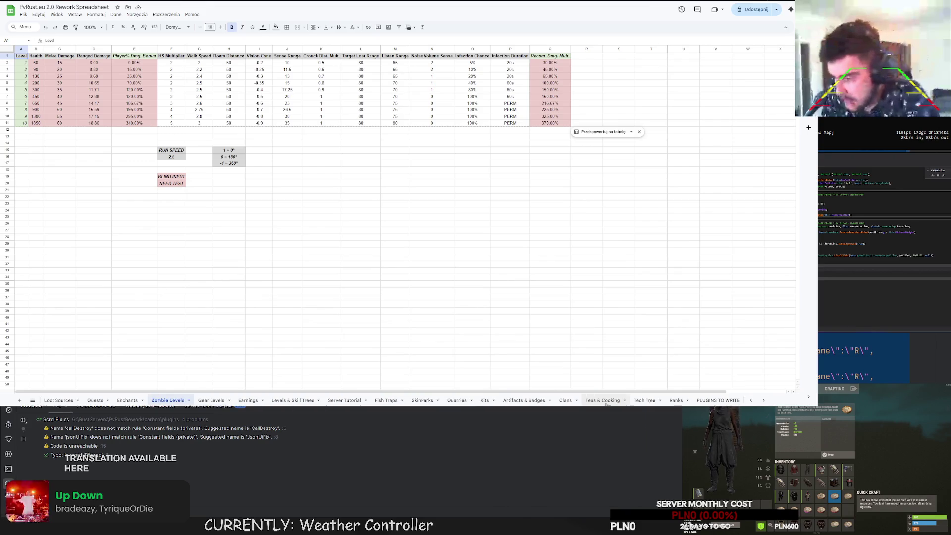
{"action": "left_click", "coordinate": [293, 400]}
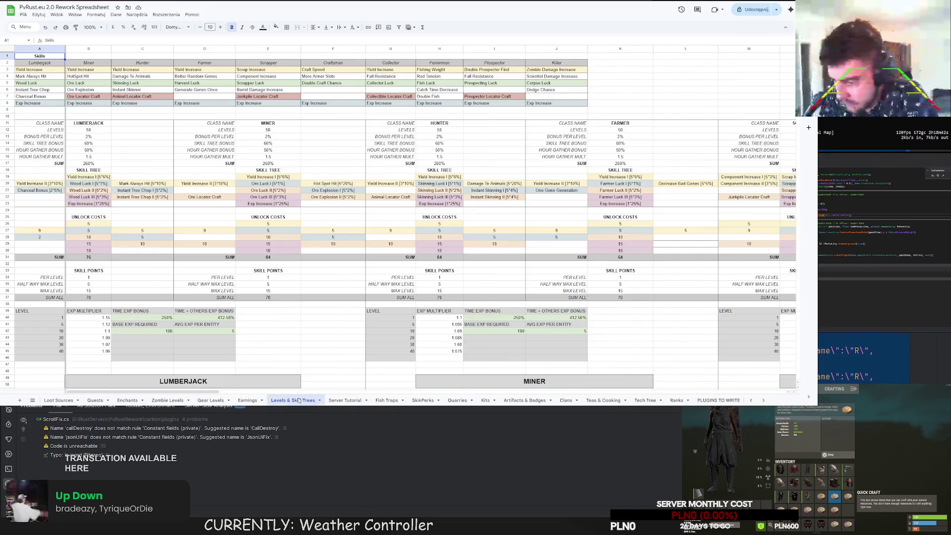
Look through the Gear Levels and Zombie Levels sheets, ending on the Enchants sheet
{"action": "left_click", "coordinate": [222, 401]}
{"action": "scroll", "coordinate": [247, 401], "scroll_direction": "left", "scroll_amount": 3}
{"action": "left_click", "coordinate": [270, 401]}
{"action": "left_click", "coordinate": [223, 401]}
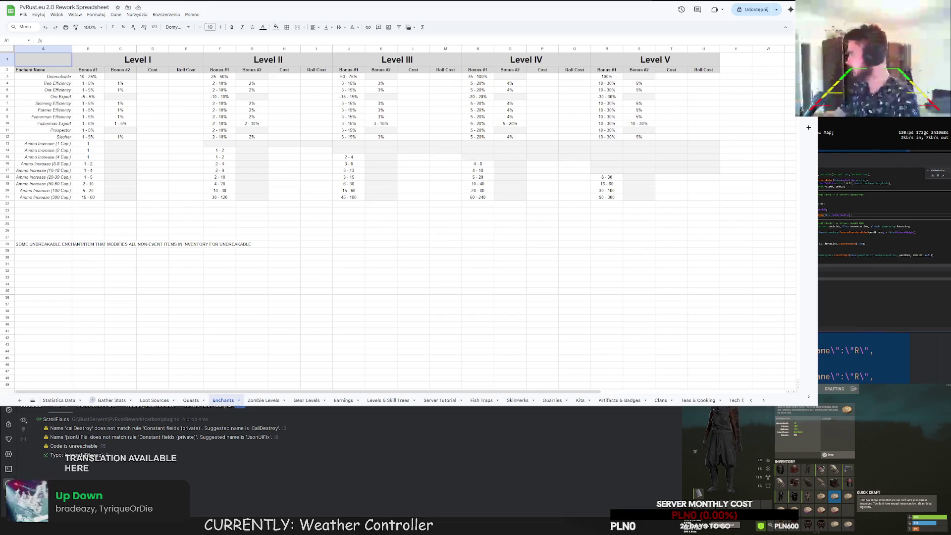
Cycle through Zombie Levels, Loot Sources, Earnings, Levels & Skill Trees and Fish Traps to reach SkinPerks
{"action": "left_click", "coordinate": [316, 252]}
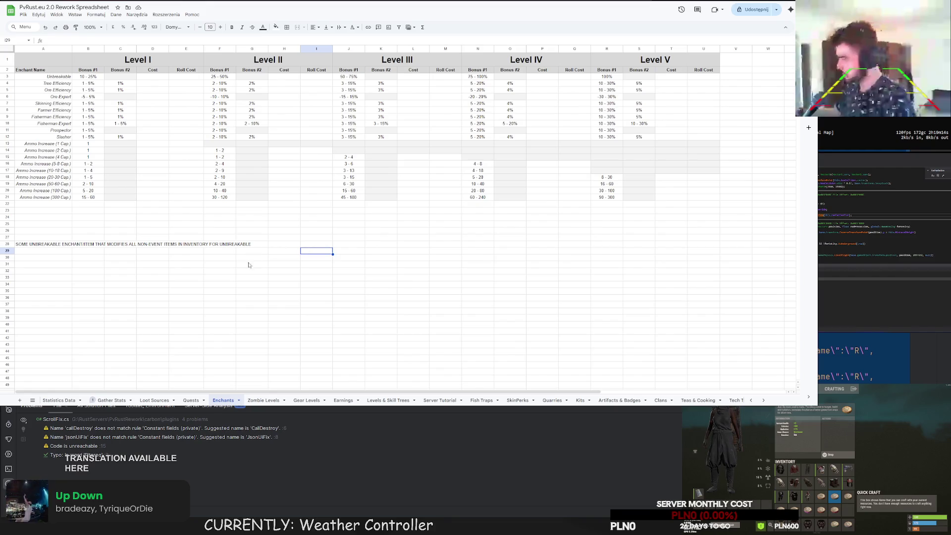
{"action": "left_click", "coordinate": [258, 400]}
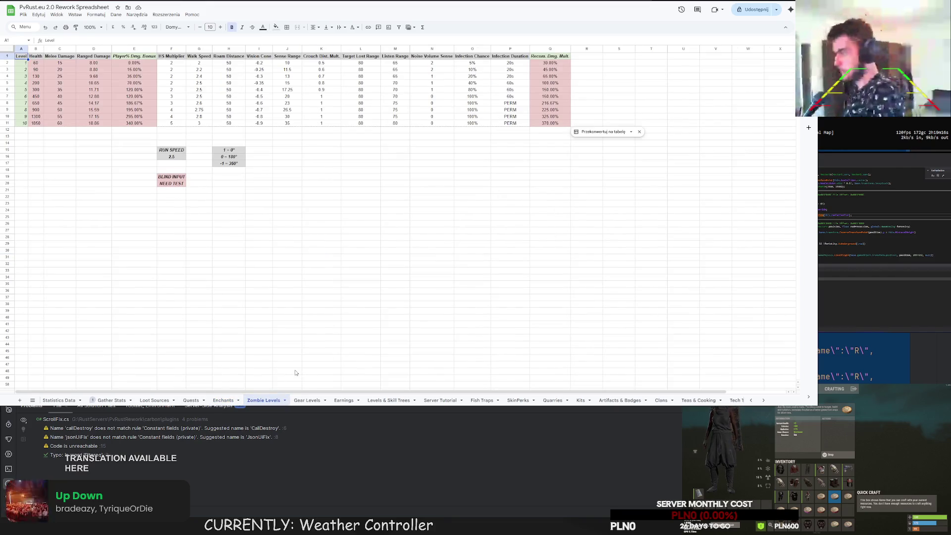
{"action": "left_click", "coordinate": [154, 400]}
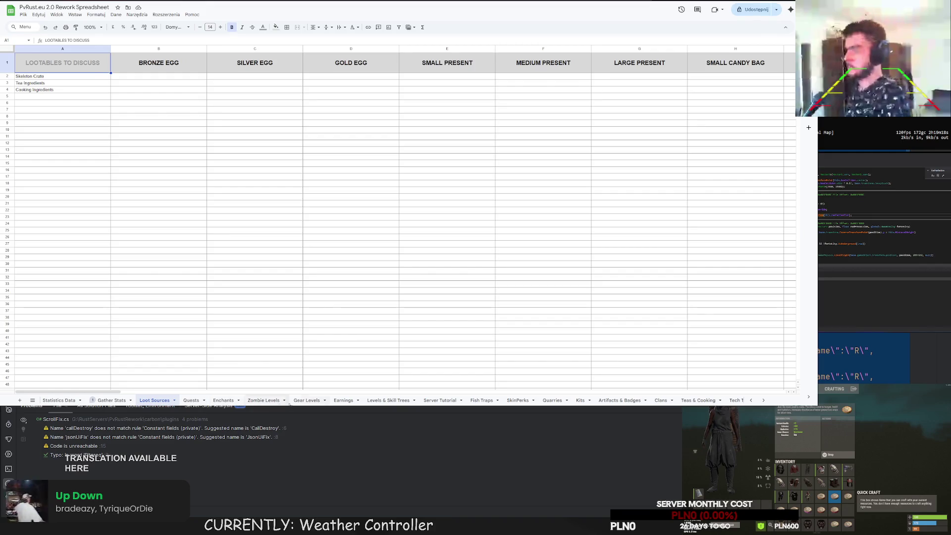
{"action": "left_click", "coordinate": [343, 400]}
{"action": "left_click", "coordinate": [264, 400]}
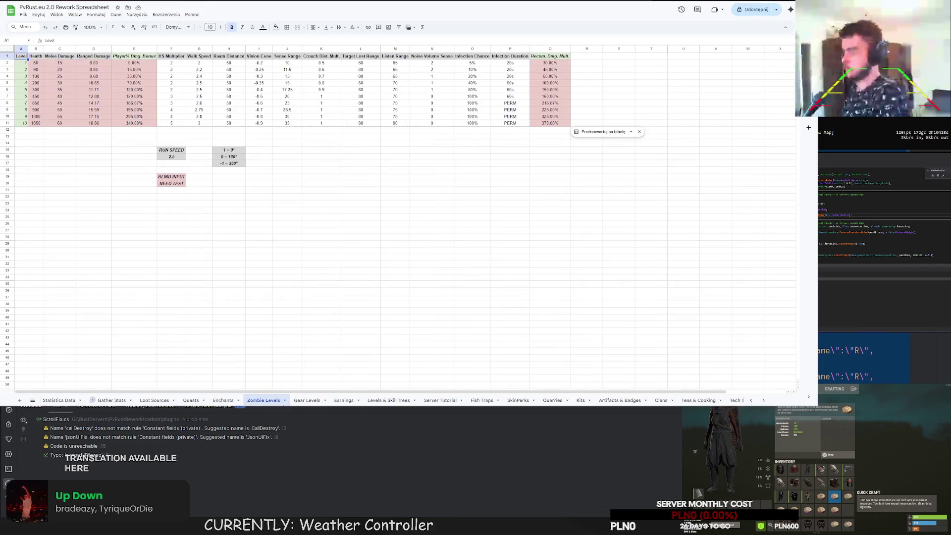
{"action": "left_click", "coordinate": [388, 400]}
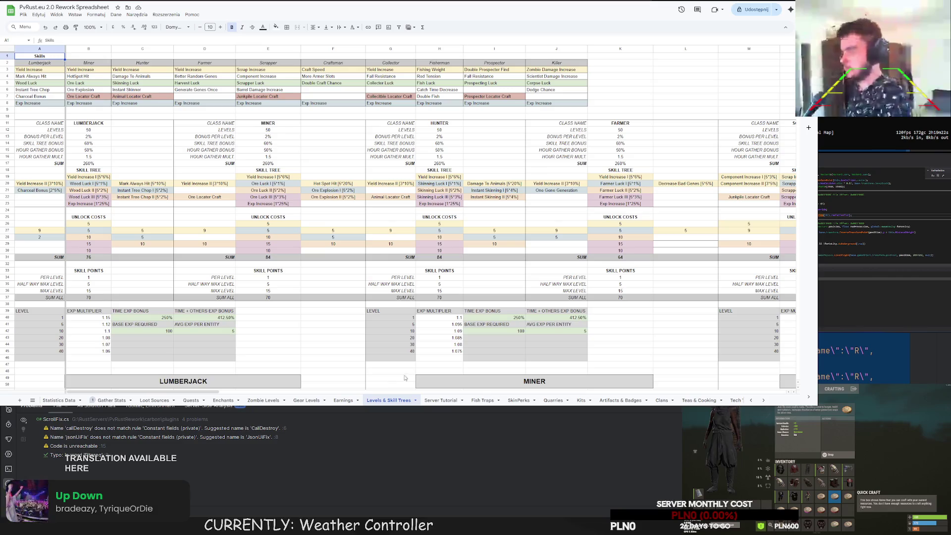
{"action": "left_click", "coordinate": [483, 400]}
{"action": "left_click", "coordinate": [518, 400]}
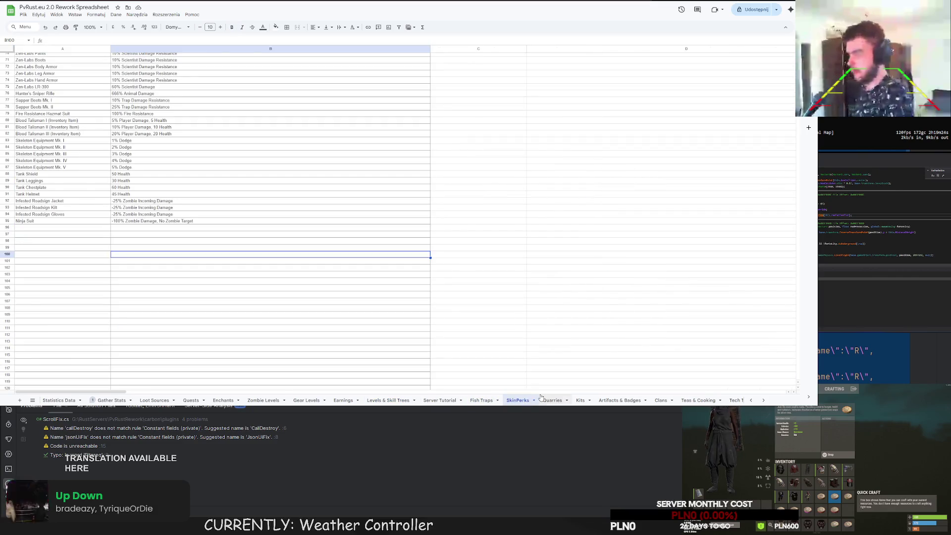
Scroll through the SkinPerks item list, then switch to the Zombie Levels sheet
{"action": "scroll", "coordinate": [232, 273], "scroll_direction": "down", "scroll_amount": 5}
{"action": "scroll", "coordinate": [233, 273], "scroll_direction": "up", "scroll_amount": 5}
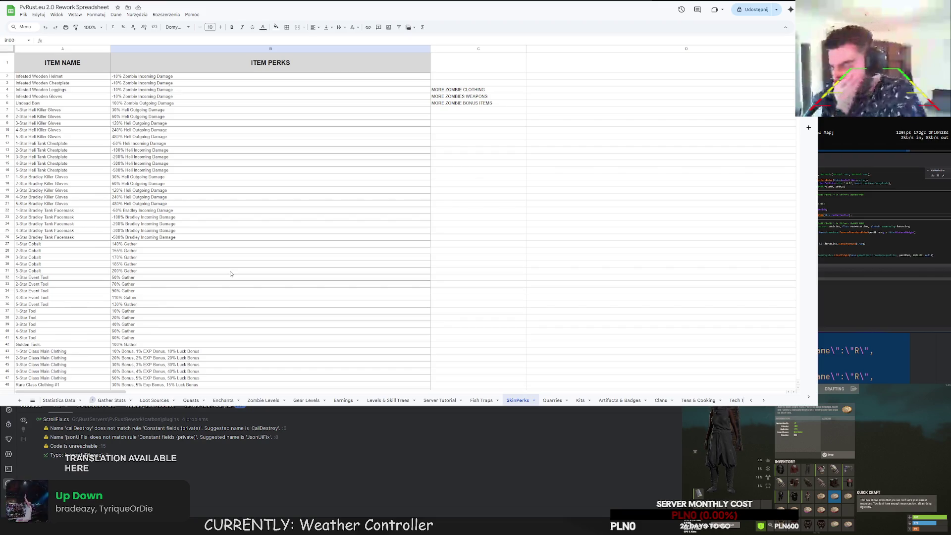
{"action": "scroll", "coordinate": [230, 272], "scroll_direction": "down", "scroll_amount": 9}
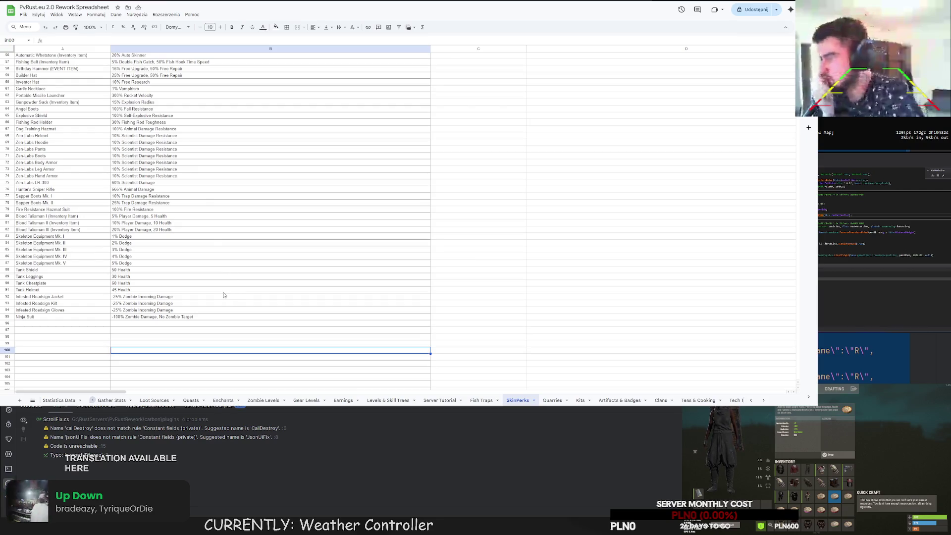
{"action": "left_click", "coordinate": [263, 400]}
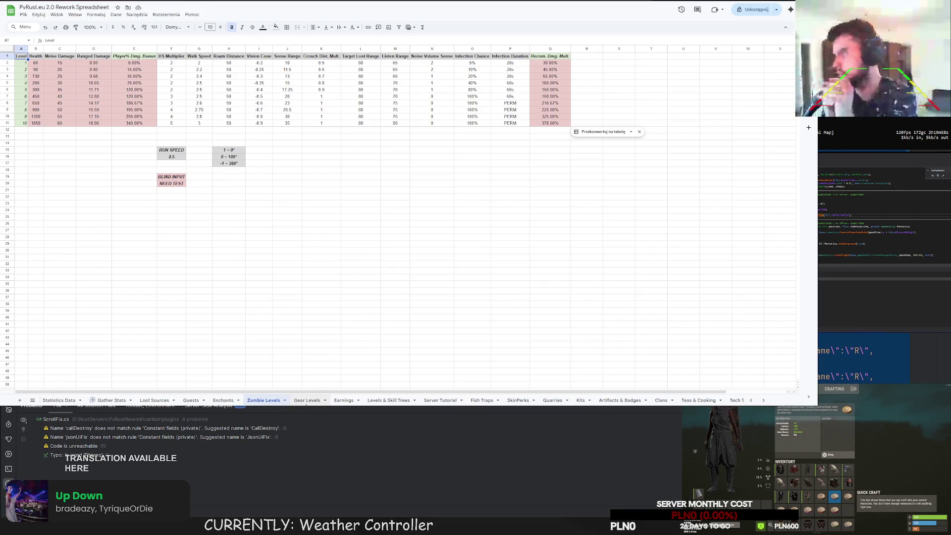
Return to SkinPerks via Gear Levels and Levels & Skill Trees, selecting cell A96 below Ninja Suit
{"action": "left_click", "coordinate": [307, 401]}
{"action": "left_click", "coordinate": [389, 400]}
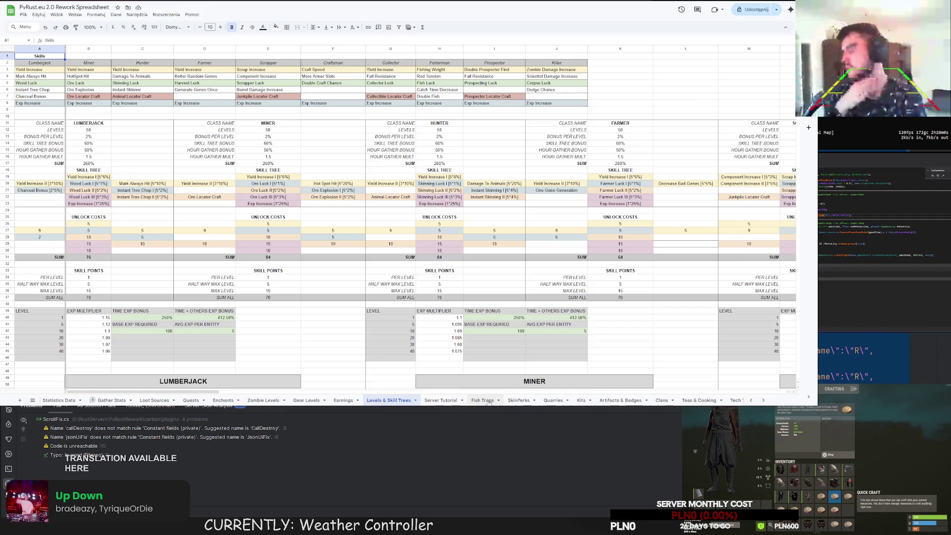
{"action": "left_click", "coordinate": [518, 400]}
{"action": "left_click", "coordinate": [64, 324]}
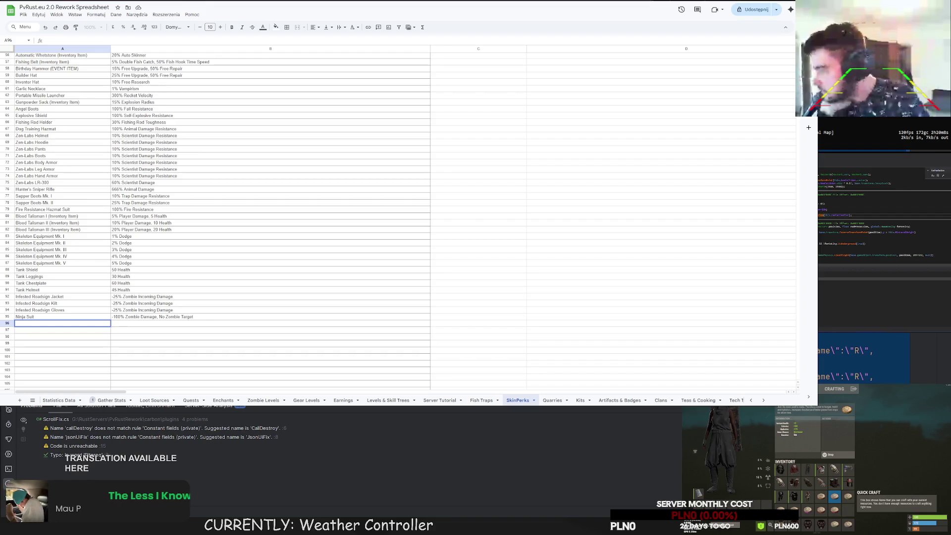
{"action": "key", "text": "Tab"}
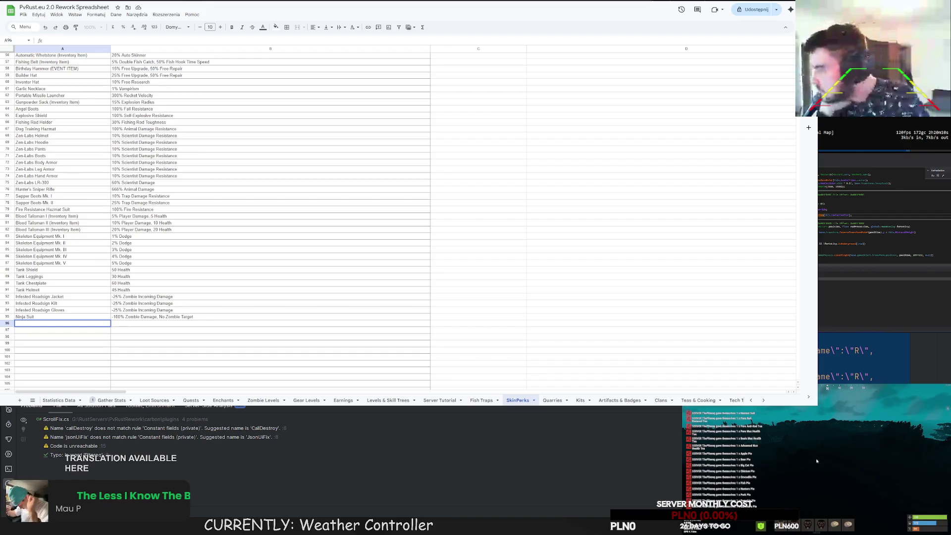
{"action": "key", "text": "q"}
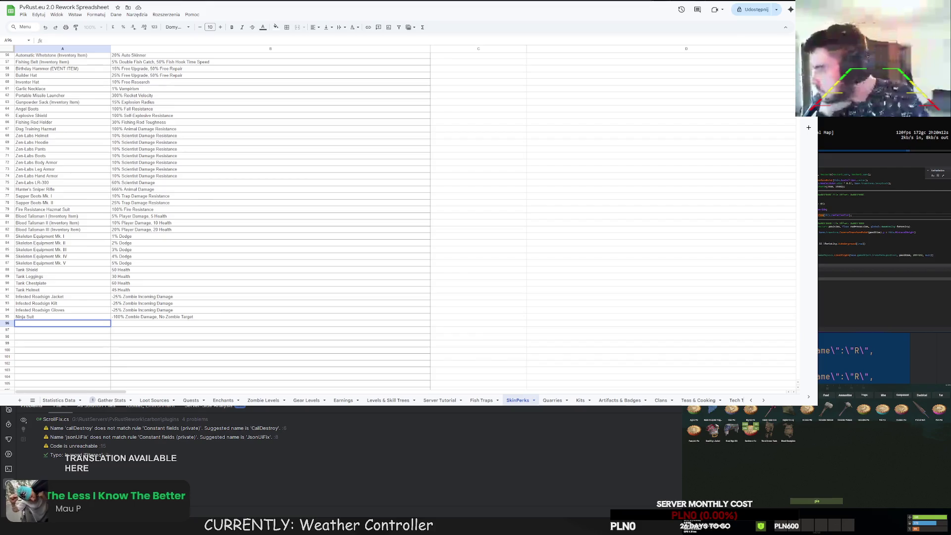
{"action": "scroll", "coordinate": [776, 434], "scroll_direction": "down", "scroll_amount": 5}
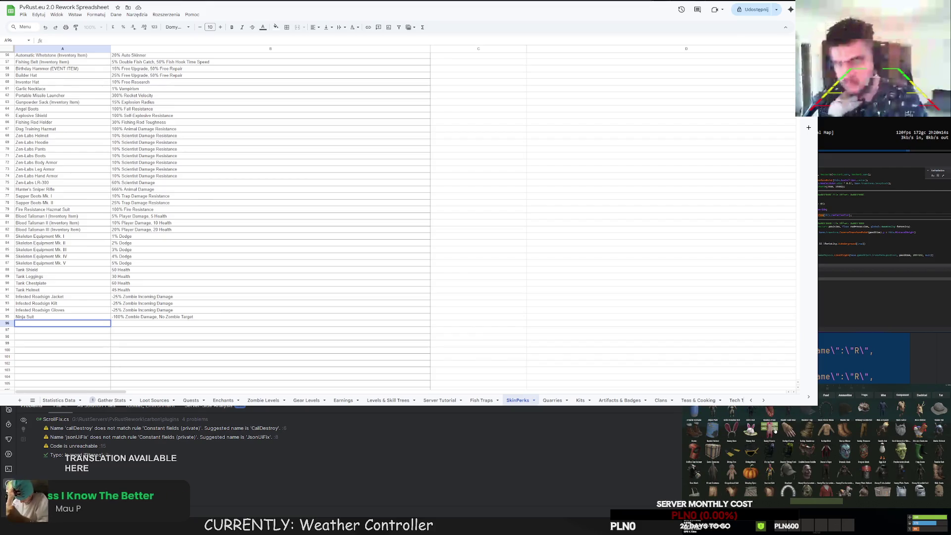
{"action": "scroll", "coordinate": [777, 435], "scroll_direction": "down", "scroll_amount": 1}
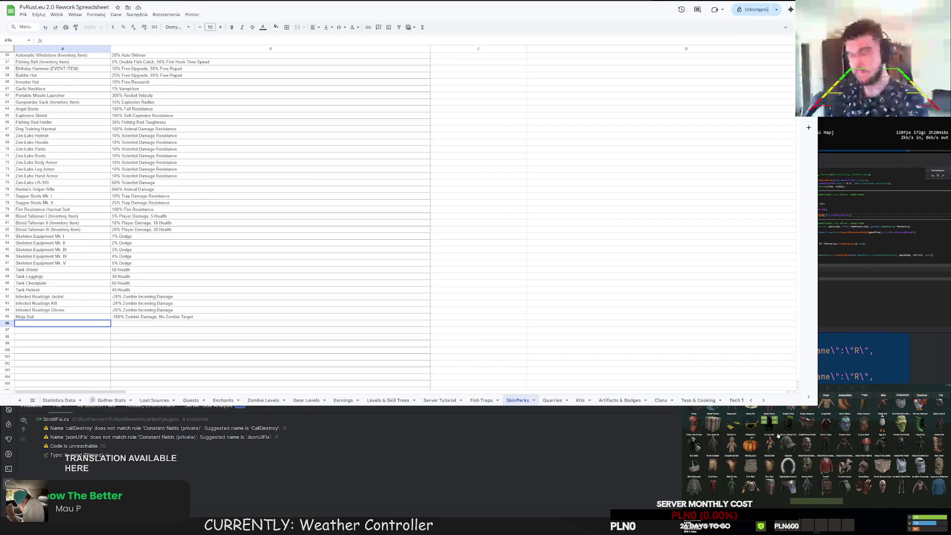
{"action": "scroll", "coordinate": [778, 435], "scroll_direction": "down", "scroll_amount": 3}
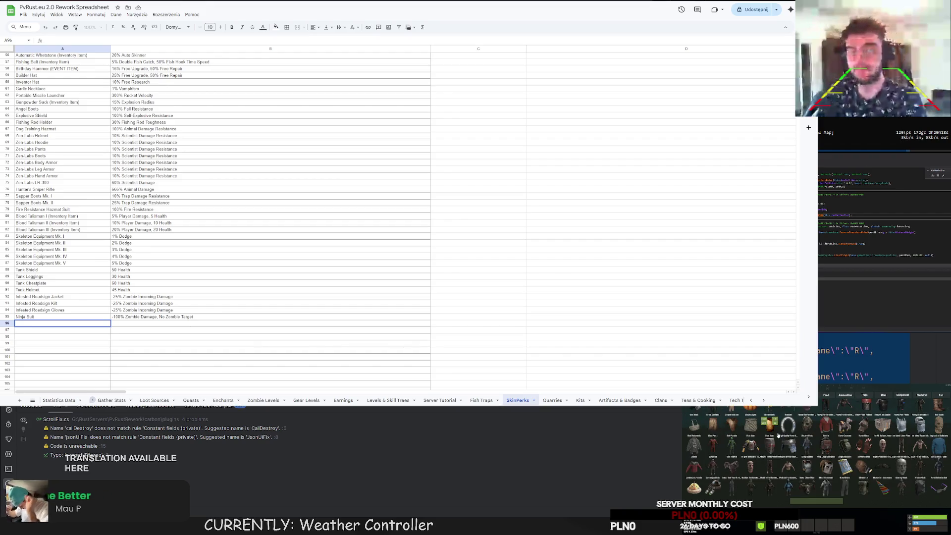
{"action": "scroll", "coordinate": [778, 436], "scroll_direction": "down", "scroll_amount": 1}
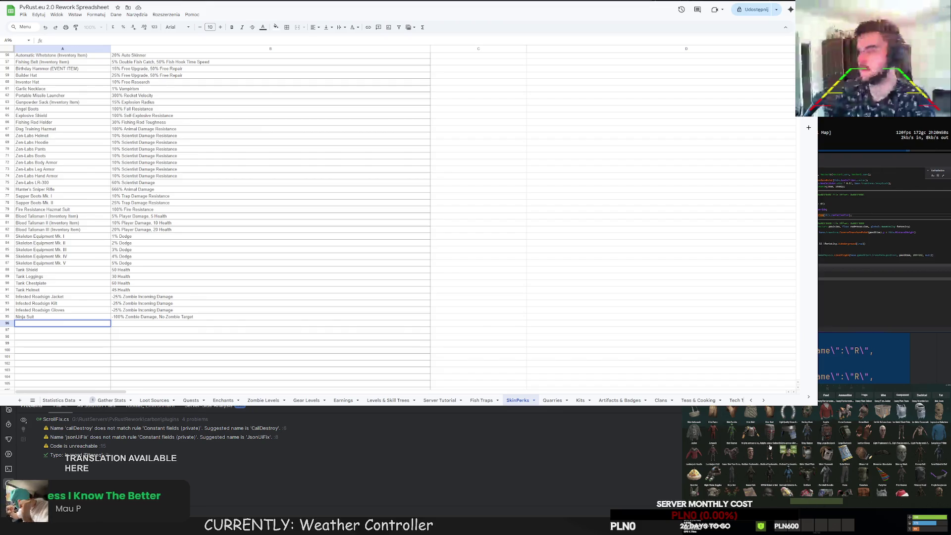
{"action": "scroll", "coordinate": [753, 444], "scroll_direction": "down", "scroll_amount": 3}
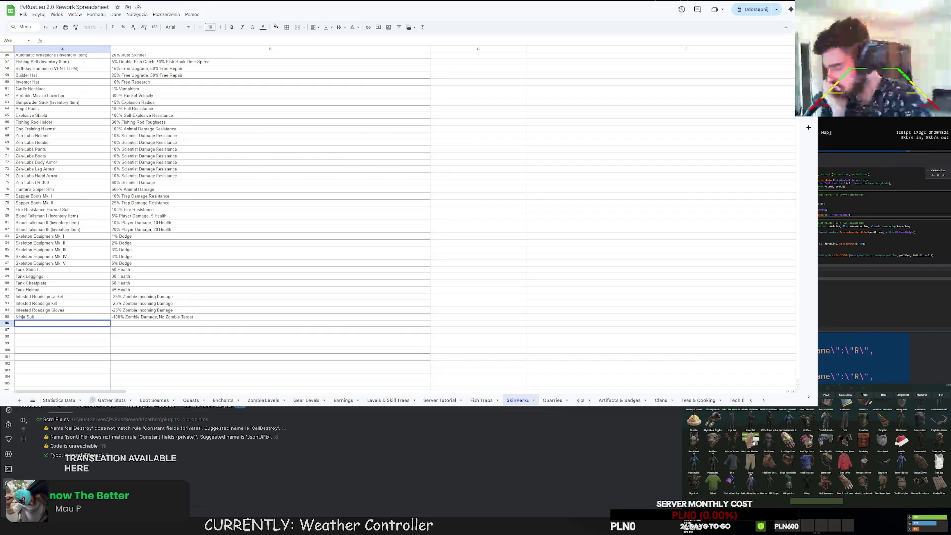
{"action": "scroll", "coordinate": [898, 447], "scroll_direction": "down", "scroll_amount": 2}
{"action": "scroll", "coordinate": [897, 448], "scroll_direction": "up", "scroll_amount": 1}
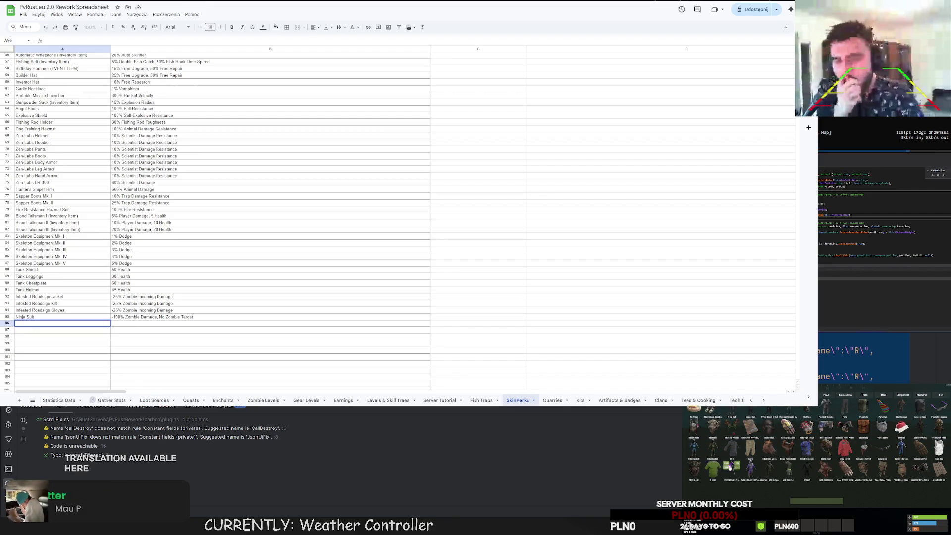
{"action": "scroll", "coordinate": [783, 441], "scroll_direction": "up", "scroll_amount": 3}
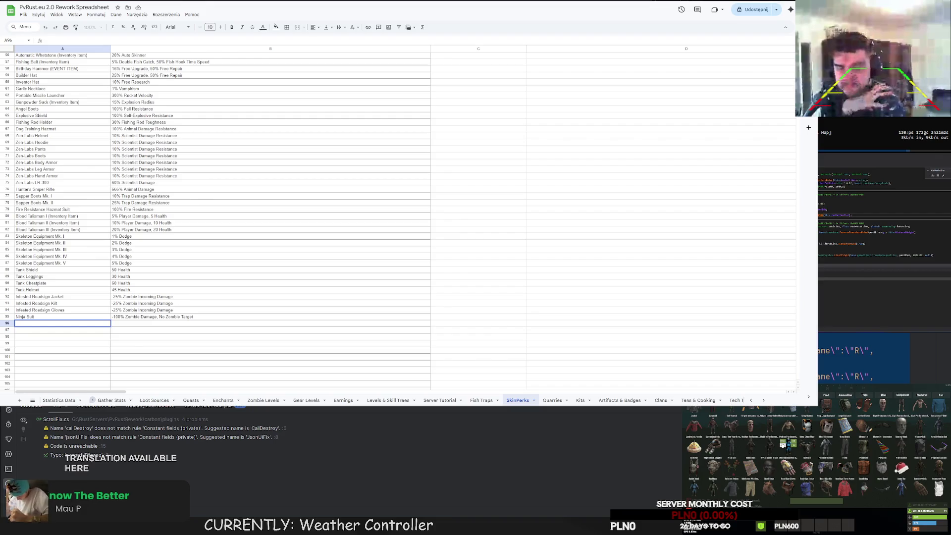
{"action": "scroll", "coordinate": [783, 443], "scroll_direction": "down", "scroll_amount": 2}
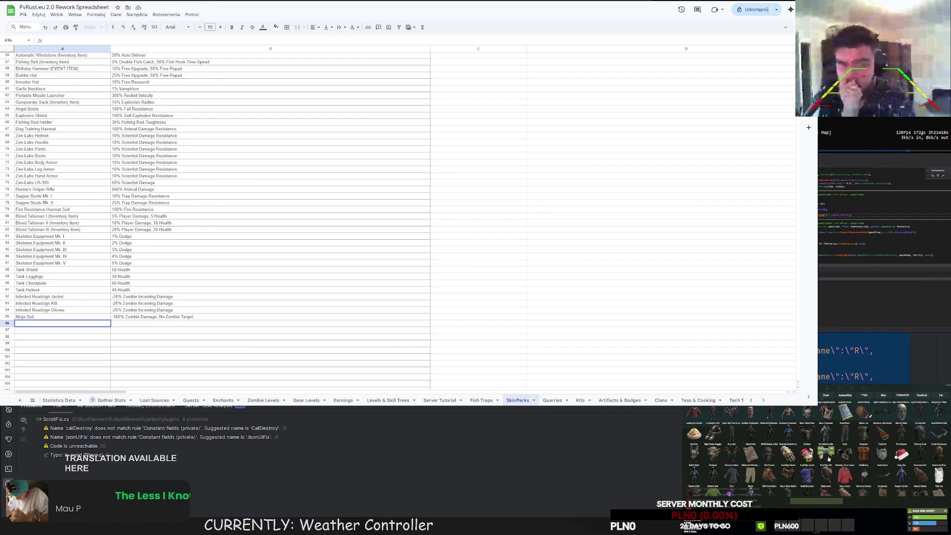
{"action": "left_click", "coordinate": [791, 477]}
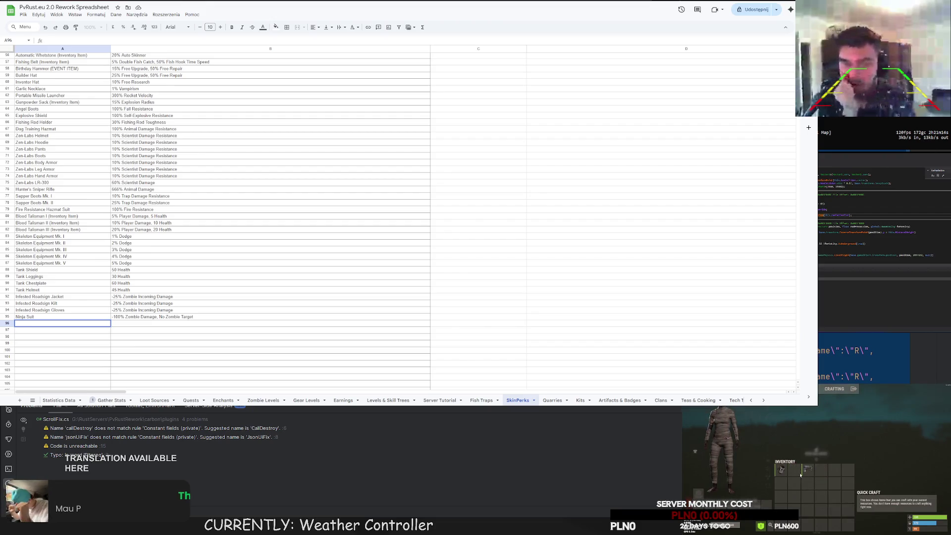
{"action": "left_click", "coordinate": [817, 468]}
{"action": "left_click", "coordinate": [835, 449]}
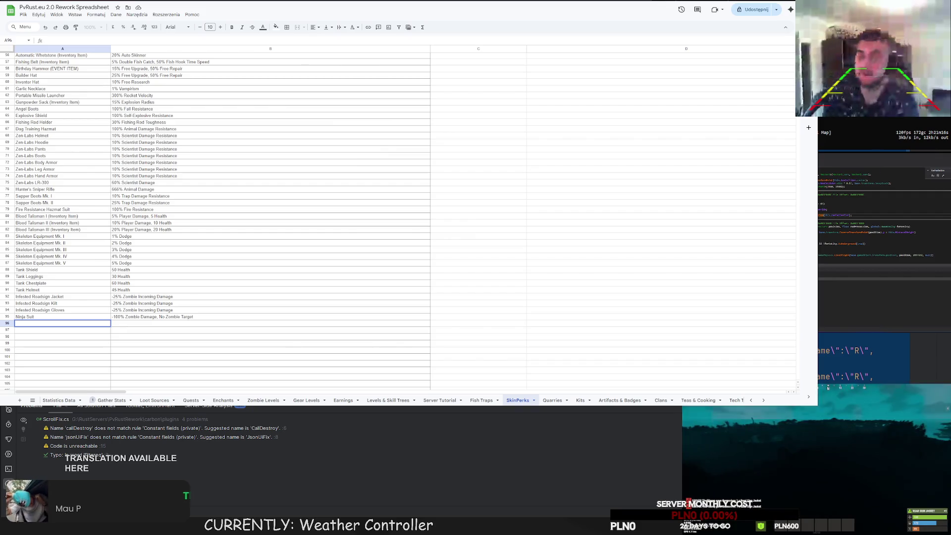
{"action": "left_click", "coordinate": [810, 463]}
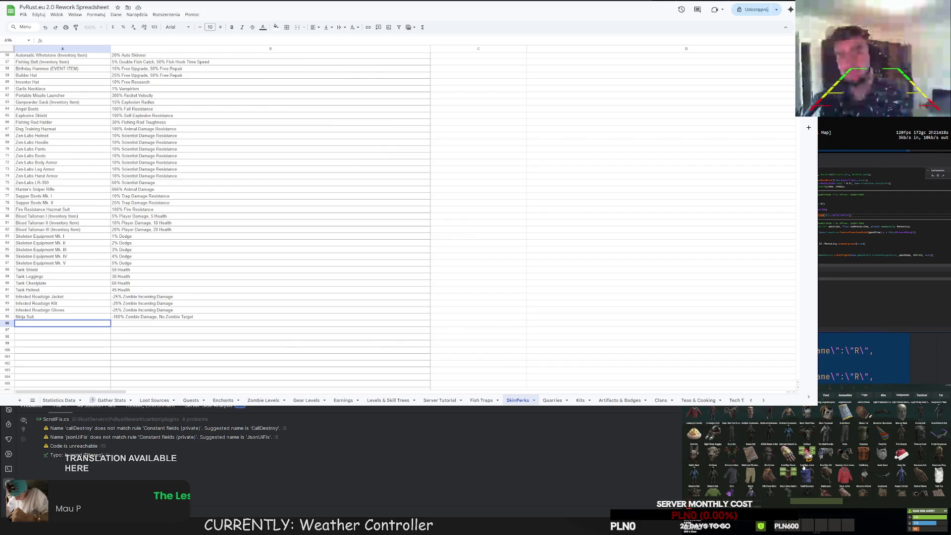
{"action": "left_click", "coordinate": [804, 467]}
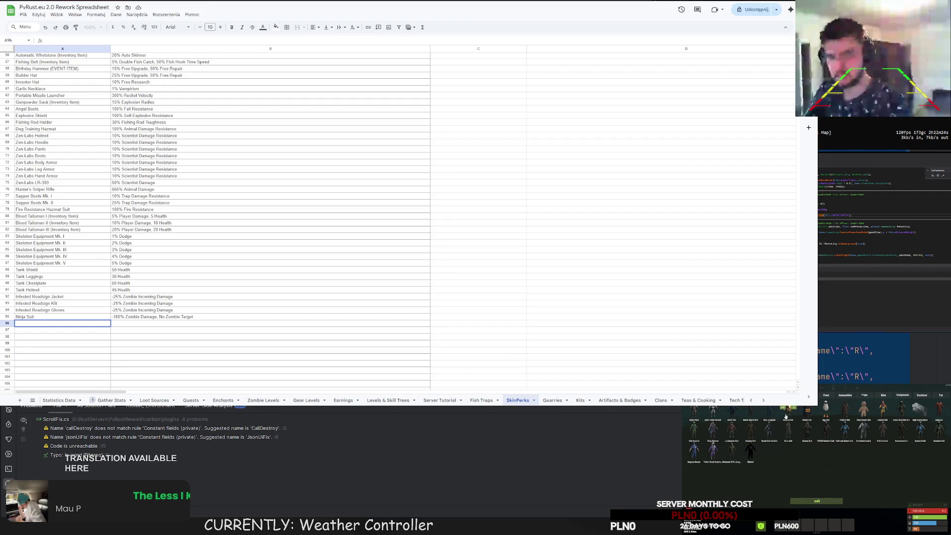
{"action": "left_click", "coordinate": [815, 418]}
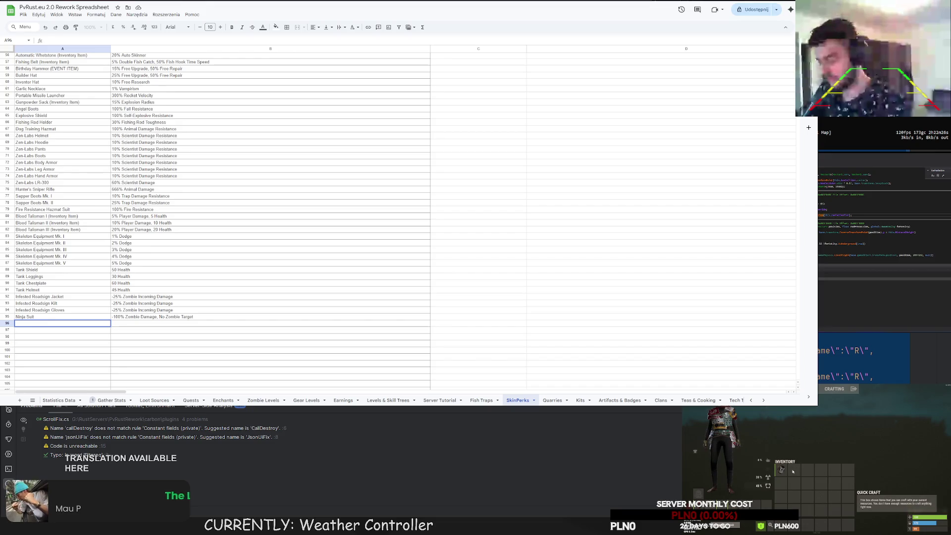
{"action": "left_click", "coordinate": [781, 470]}
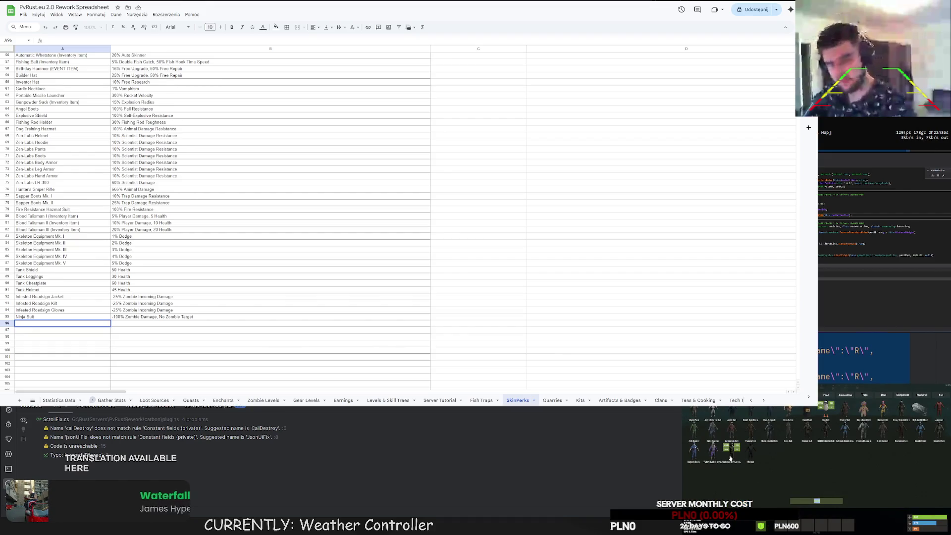
{"action": "key", "text": "Tab"}
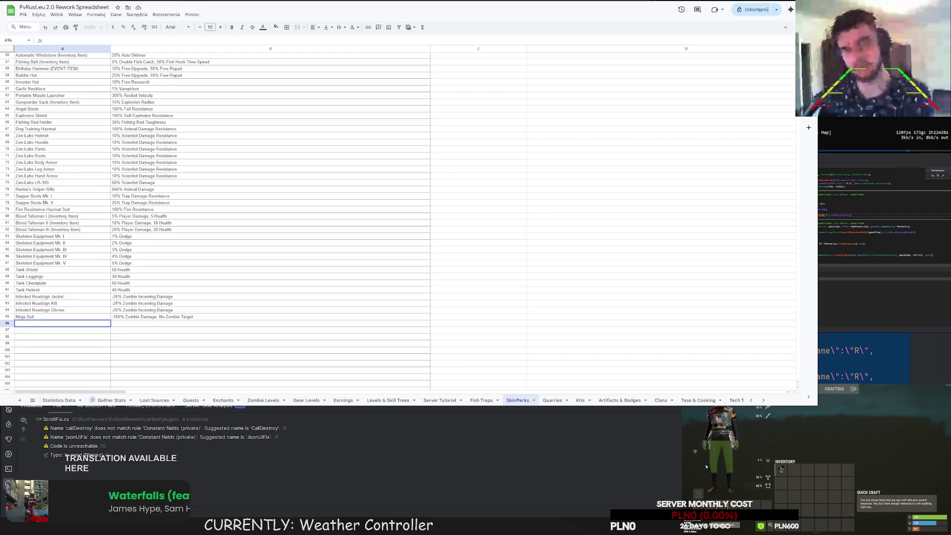
{"action": "left_click", "coordinate": [782, 469]}
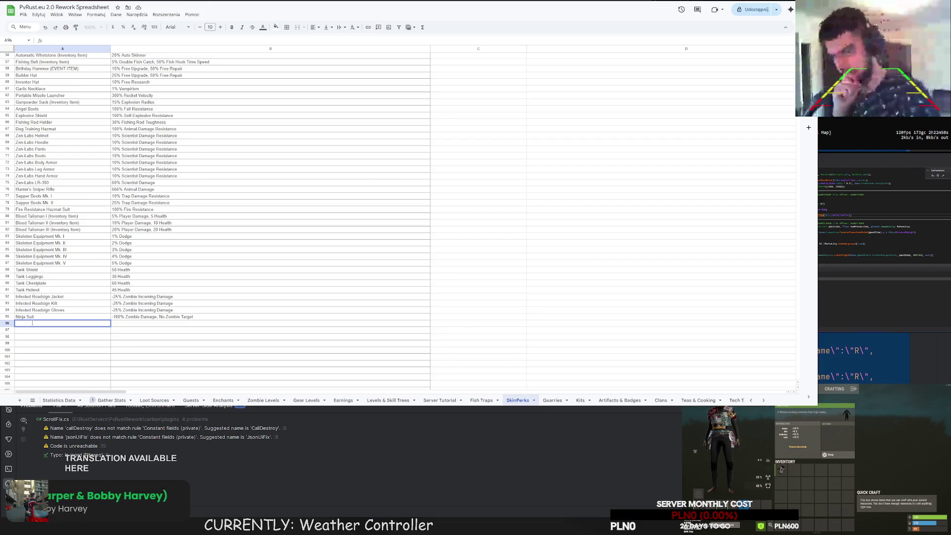
{"action": "type", "text": "mbie Armor Base Module"}
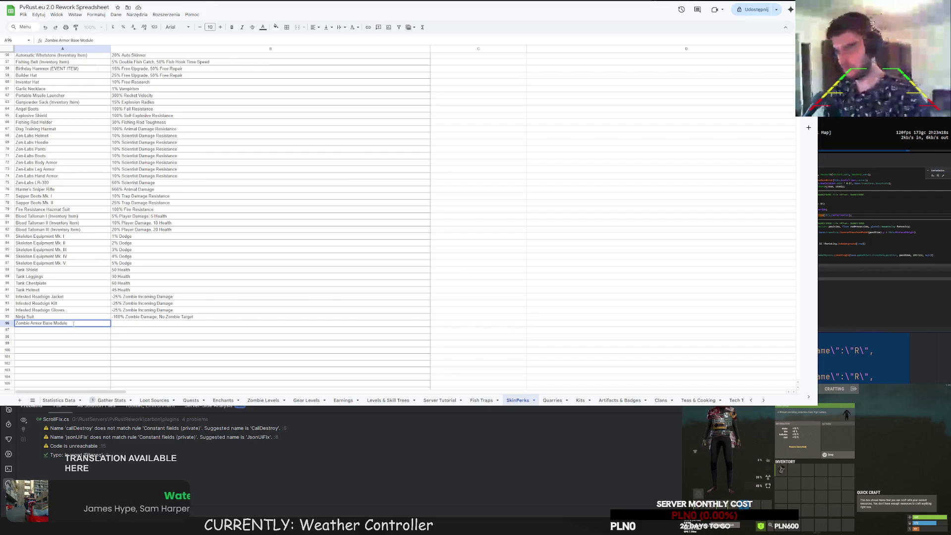
Finish 'Zombie Armor Base Module (Wetsuit)' in A96 and copy B92's -25% Zombie Incoming Damage into B96
{"action": "type", "text": "Wetsu"}
{"action": "type", "text": "it"}
{"action": "key", "text": "Return"}
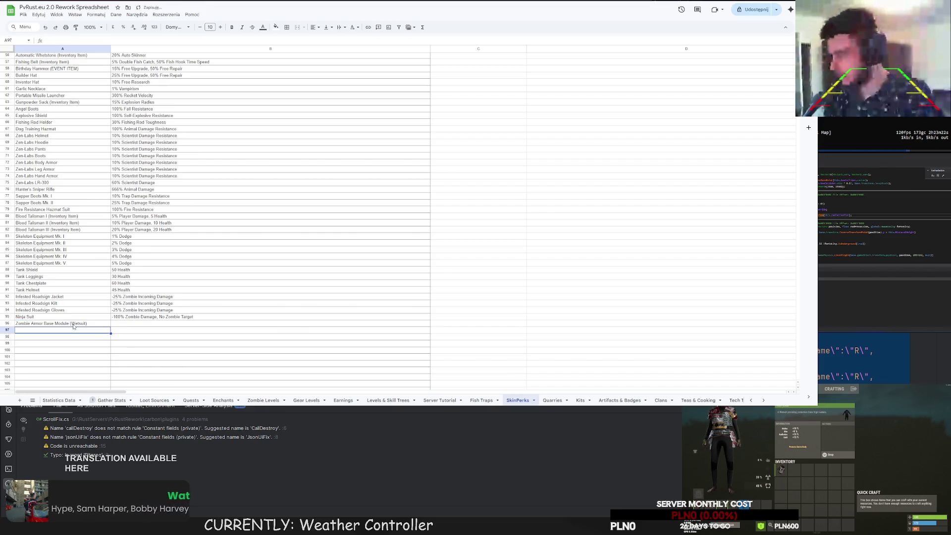
{"action": "left_click", "coordinate": [128, 325]}
{"action": "left_click", "coordinate": [146, 297]}
{"action": "key", "text": "ctrl+c"}
{"action": "left_click", "coordinate": [119, 323]}
{"action": "key", "text": "ctrl+v"}
{"action": "key", "text": "Down"}
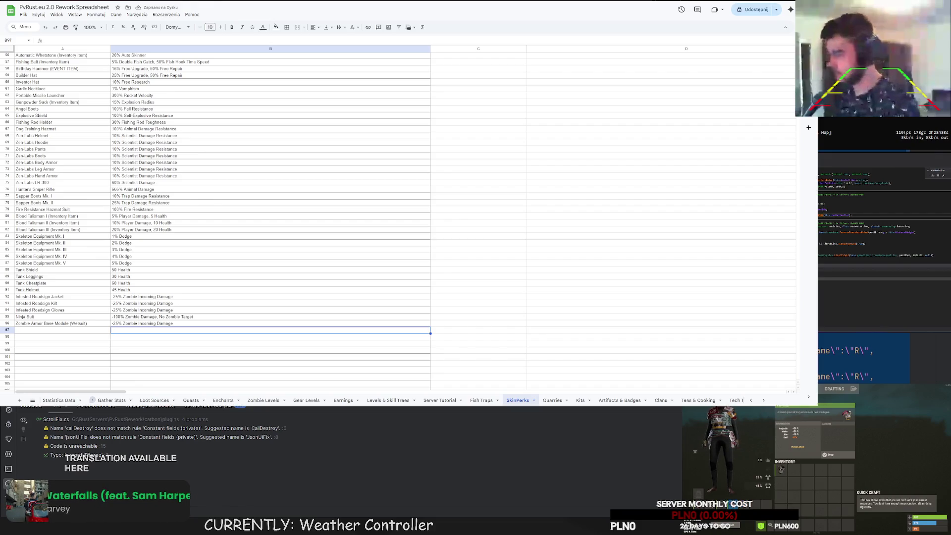
{"action": "key", "text": "Left"}
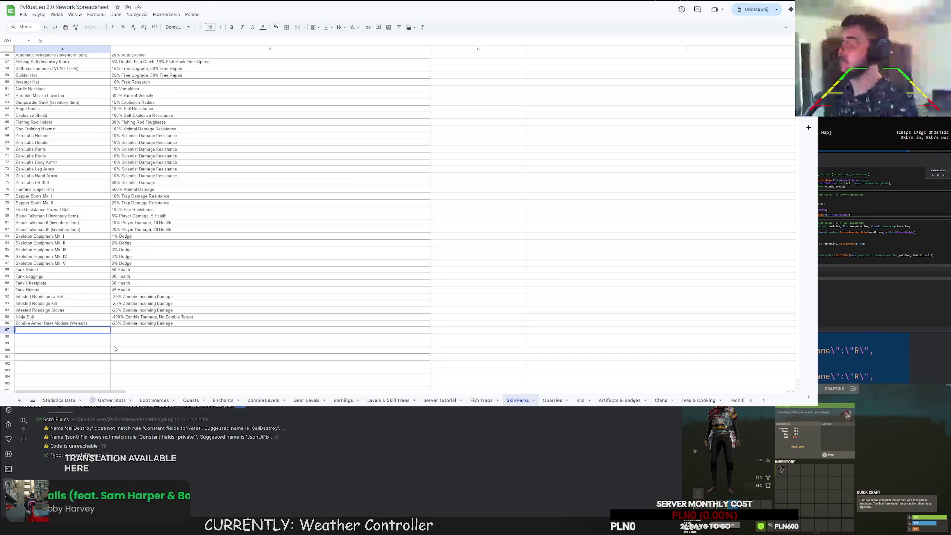
Enter 'Zombie Armor Head Module' in A97 with tiered value -25%/-50%/-100%/-200% in B97
{"action": "type", "text": "Zombie"}
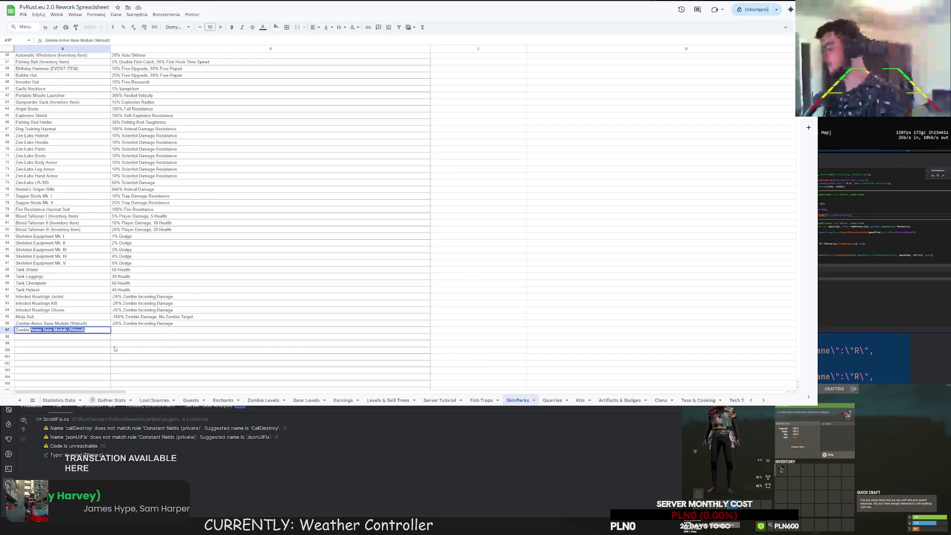
{"action": "type", "text": "Arm"}
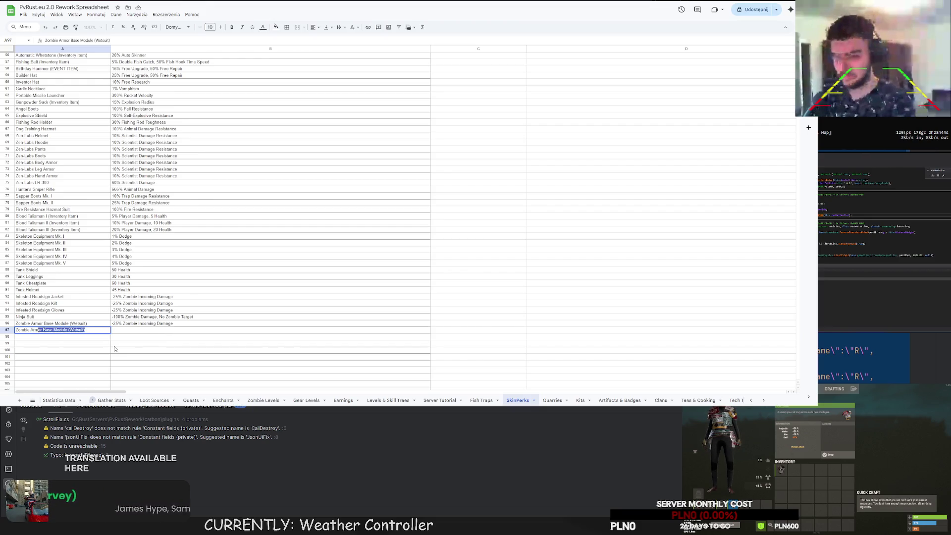
{"action": "type", "text": "or HEad Mod"}
{"action": "key", "text": "BackSpace"}
{"action": "key", "text": "BackSpace"}
{"action": "key", "text": "BackSpace"}
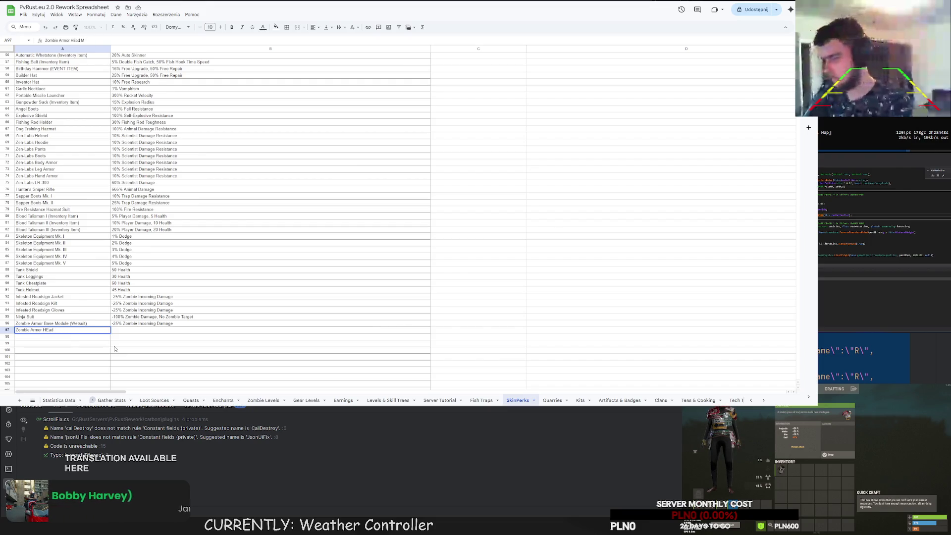
{"action": "type", "text": "ead Module"}
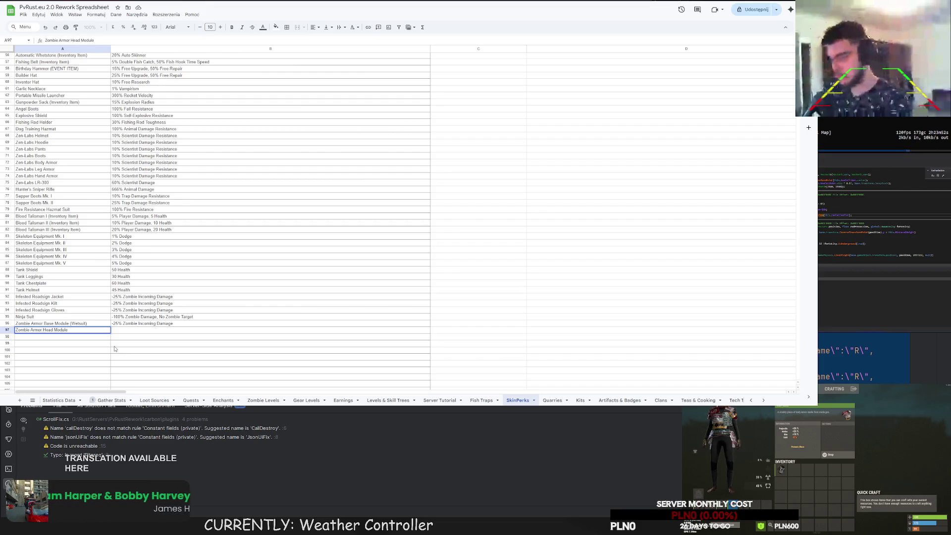
{"action": "key", "text": "Return"}
{"action": "left_click", "coordinate": [124, 330]}
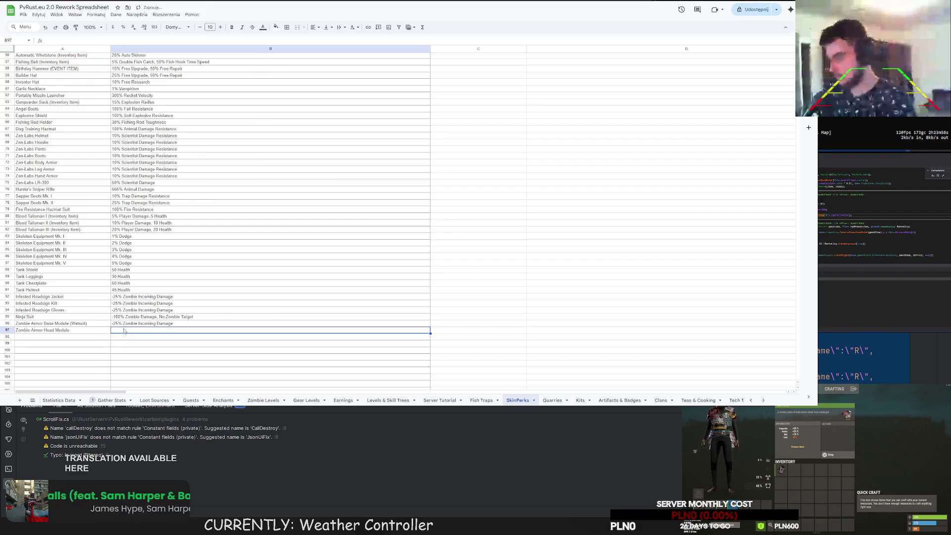
{"action": "type", "text": "-25%/"}
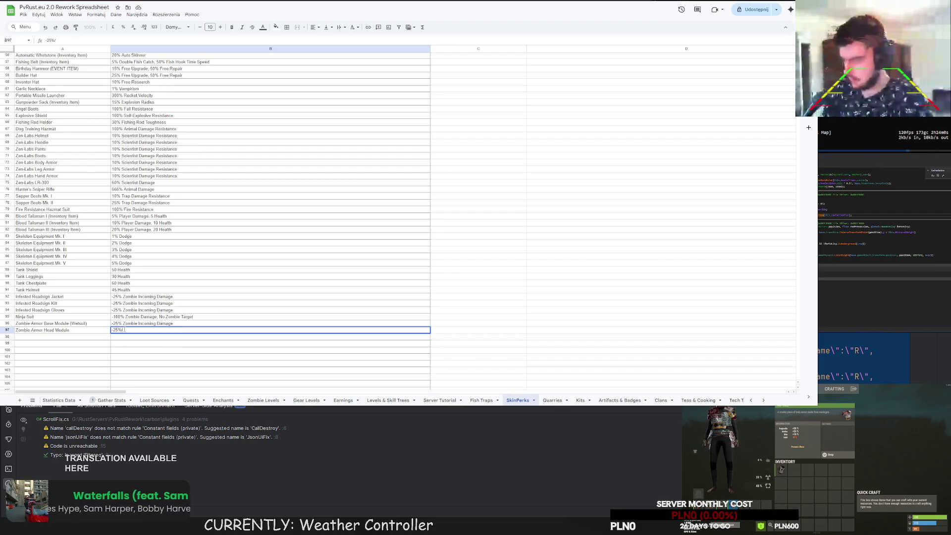
{"action": "type", "text": "-50%/"}
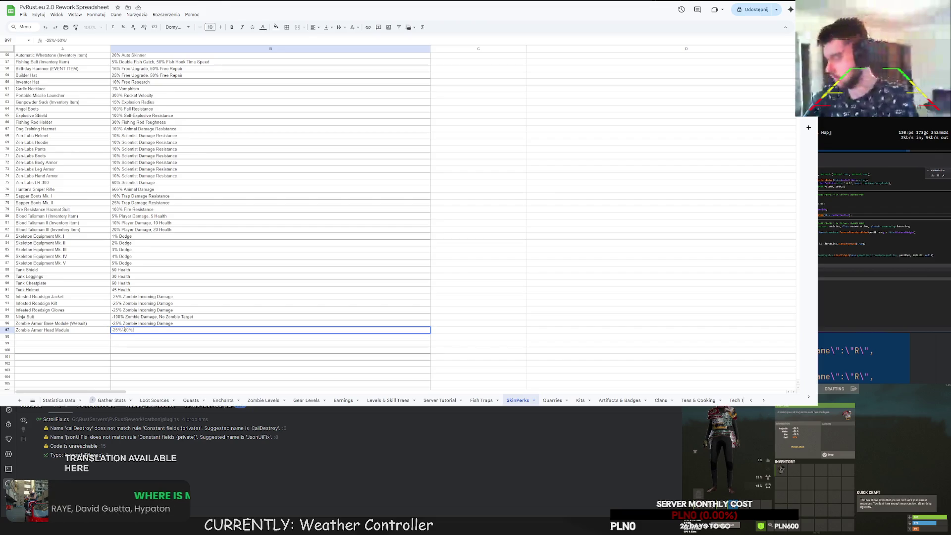
{"action": "type", "text": "-100%/"}
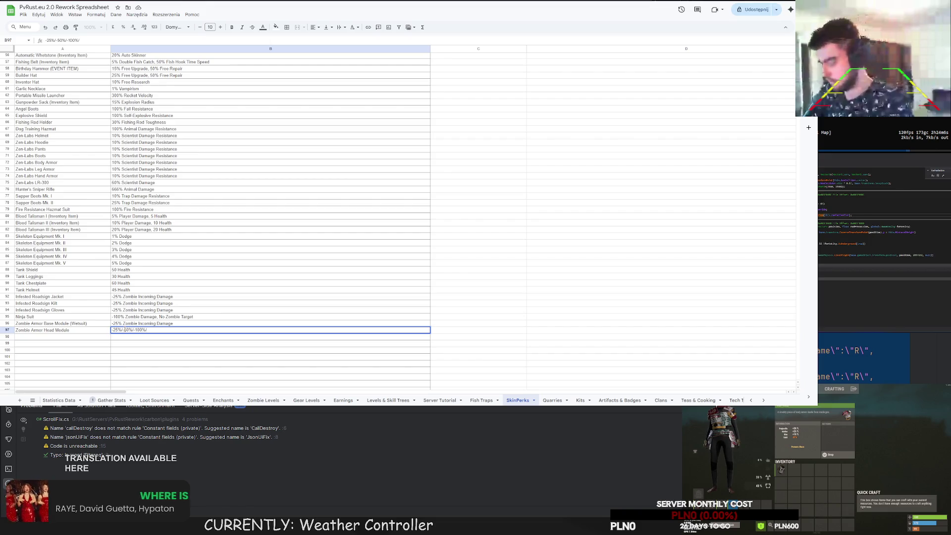
{"action": "type", "text": "-200%"}
{"action": "key", "text": "Return"}
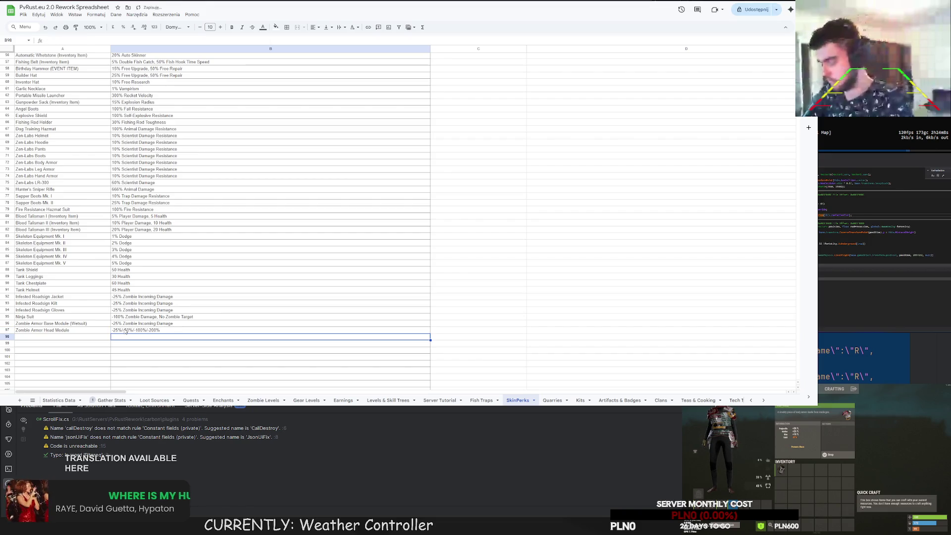
{"action": "left_click", "coordinate": [150, 329]}
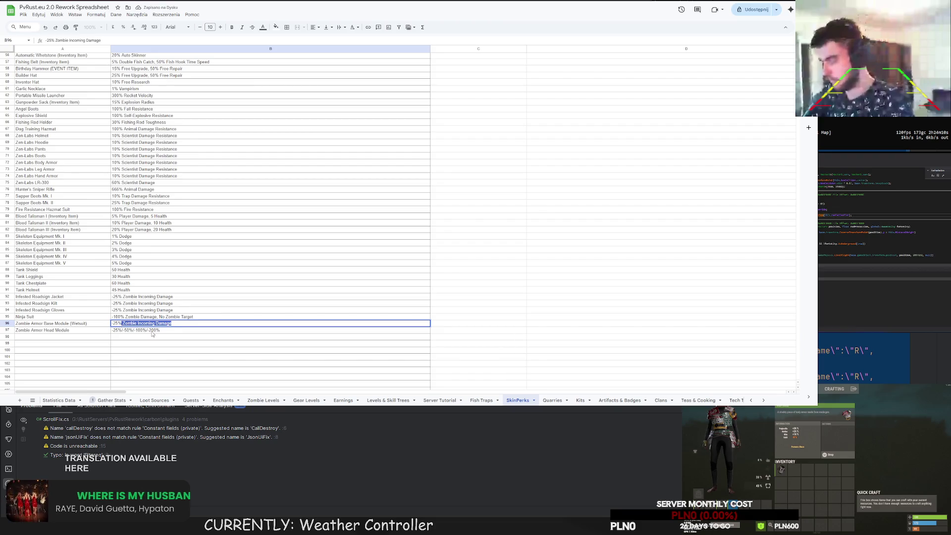
Append ' Zombie Incoming Damage' to B97 and copy the Head Module row into rows 98–100
{"action": "type", "text": " Zombie Incoming Damage"}
{"action": "key", "text": "Return"}
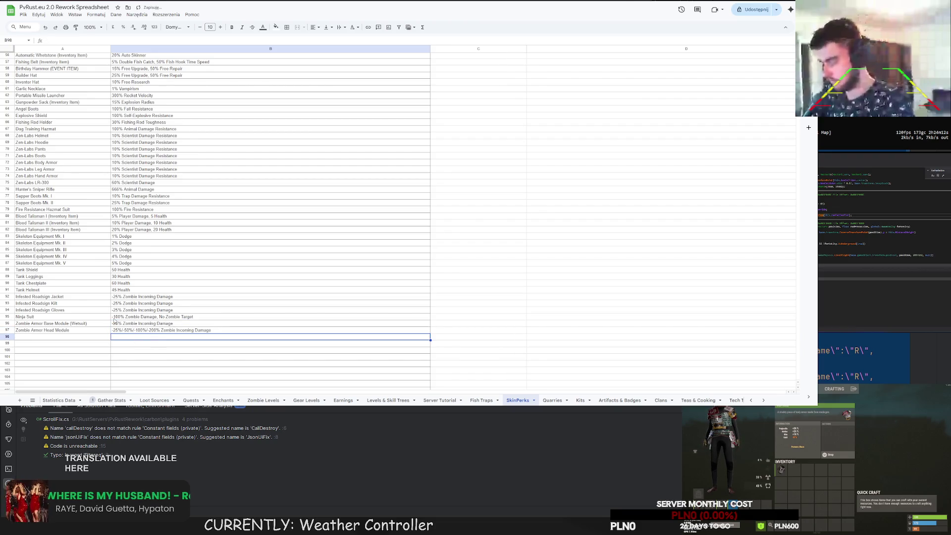
{"action": "right_click", "coordinate": [94, 334]}
{"action": "key", "text": "Escape"}
{"action": "left_click_drag", "start_coordinate": [94, 331], "coordinate": [134, 332]}
{"action": "key", "text": "ctrl+c"}
{"action": "left_click", "coordinate": [87, 338]}
{"action": "key", "text": "ctrl+v"}
{"action": "key", "text": "Down"}
{"action": "key", "text": "ctrl+v"}
{"action": "key", "text": "Down"}
{"action": "key", "text": "ctrl+v"}
Rename the copied modules in rows 98–100 to Chest, Legs and Hands
{"action": "double_click", "coordinate": [58, 337]}
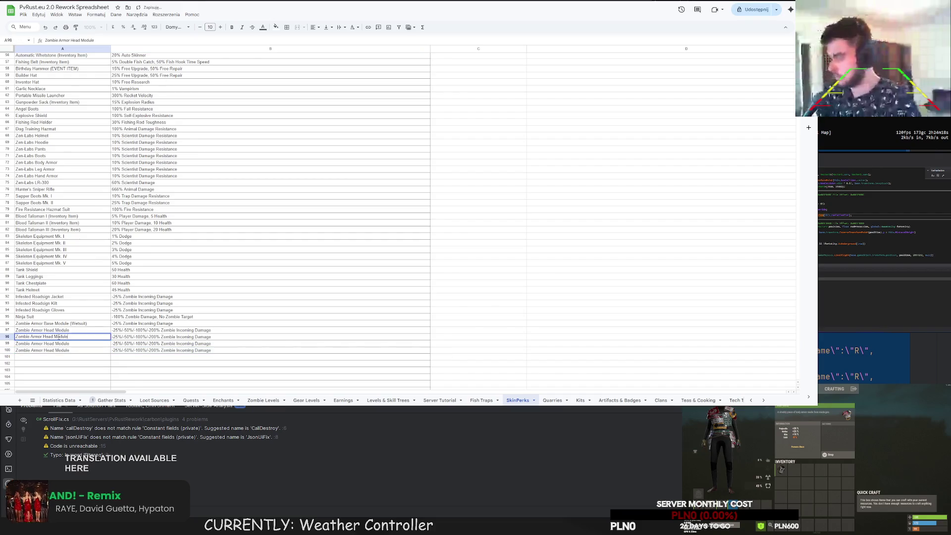
{"action": "double_click", "coordinate": [53, 337]}
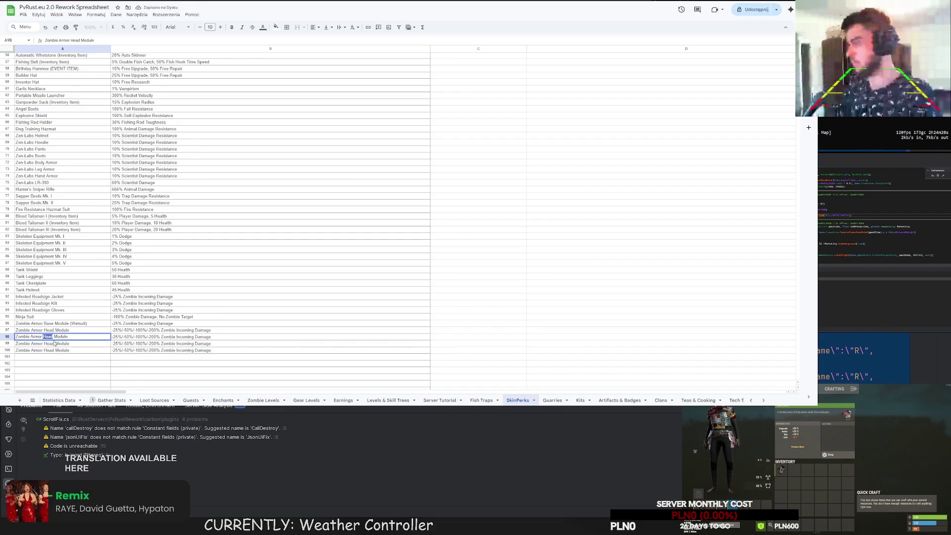
{"action": "type", "text": "Chest"}
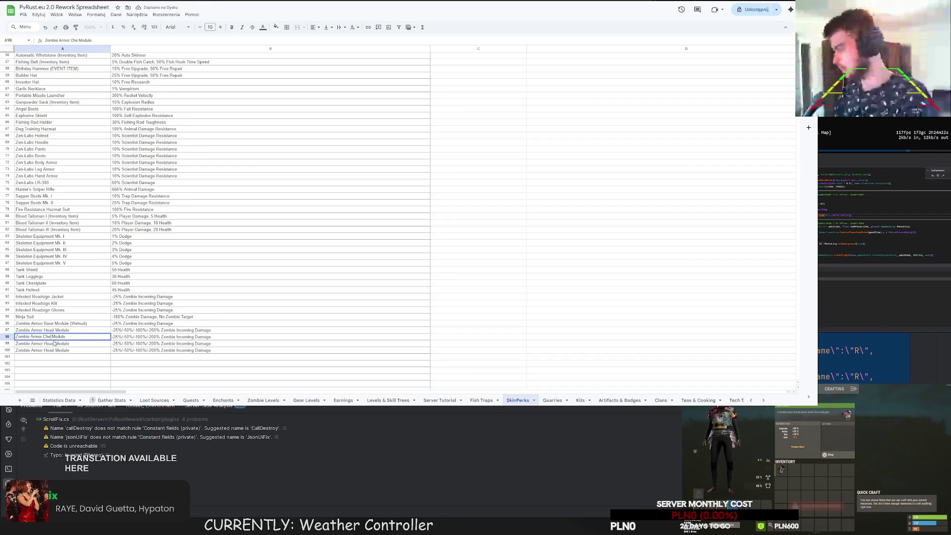
{"action": "key", "text": "Return"}
{"action": "double_click", "coordinate": [51, 343]}
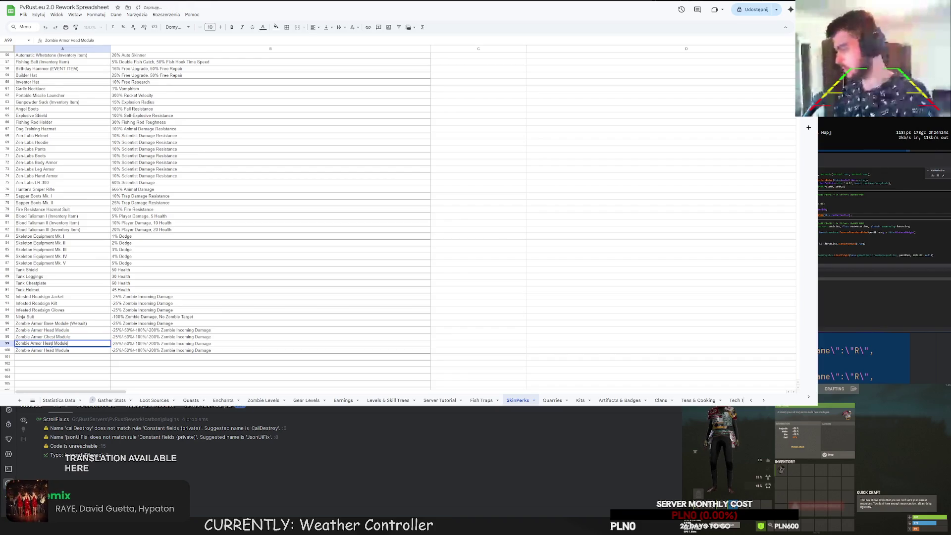
{"action": "double_click", "coordinate": [48, 344]}
{"action": "type", "text": "Legs"}
{"action": "key", "text": "Return"}
{"action": "double_click", "coordinate": [67, 352]}
{"action": "left_click_drag", "start_coordinate": [54, 351], "coordinate": [42, 350]}
{"action": "type", "text": "Hands"}
{"action": "key", "text": "Return"}
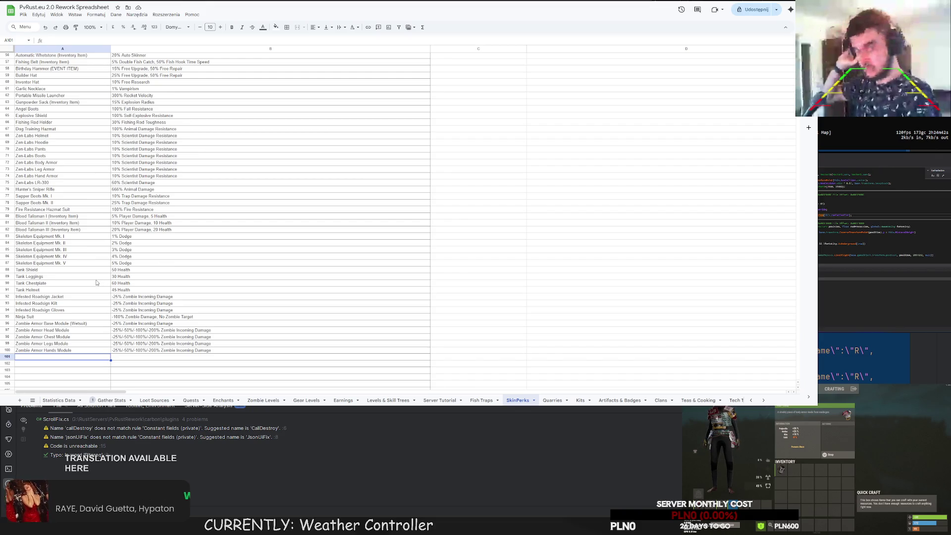
Browse the Zombie Levels, Teas & Cooking, Mutations and Dungeons sheets
{"action": "scroll", "coordinate": [88, 277], "scroll_direction": "up", "scroll_amount": 10}
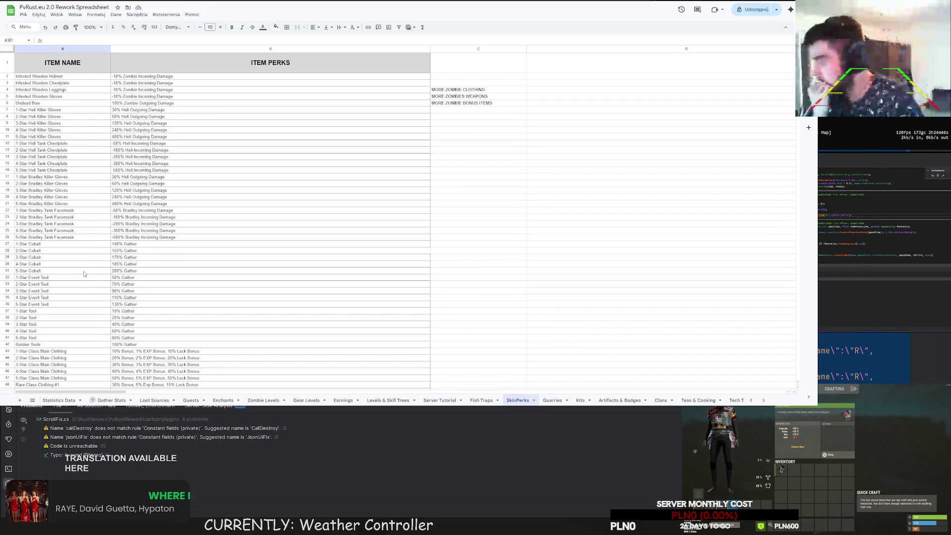
{"action": "scroll", "coordinate": [84, 274], "scroll_direction": "down", "scroll_amount": 15}
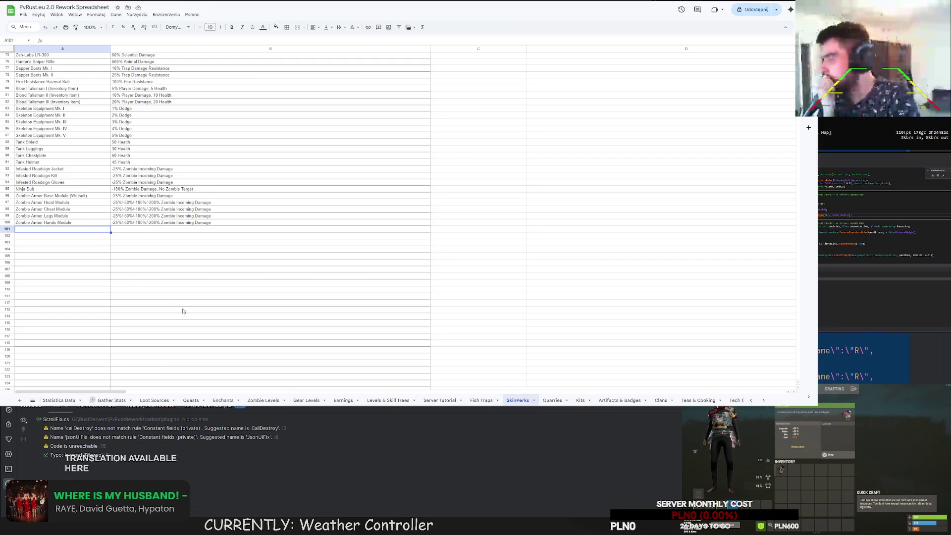
{"action": "left_click", "coordinate": [263, 400]}
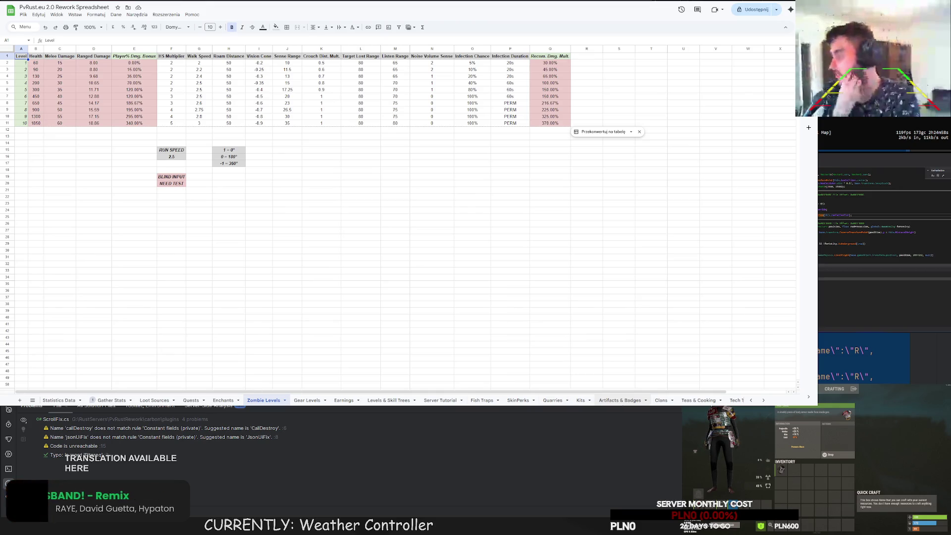
{"action": "left_click", "coordinate": [698, 401]}
{"action": "scroll", "coordinate": [694, 401], "scroll_direction": "right", "scroll_amount": 3}
{"action": "scroll", "coordinate": [692, 401], "scroll_direction": "right", "scroll_amount": 6}
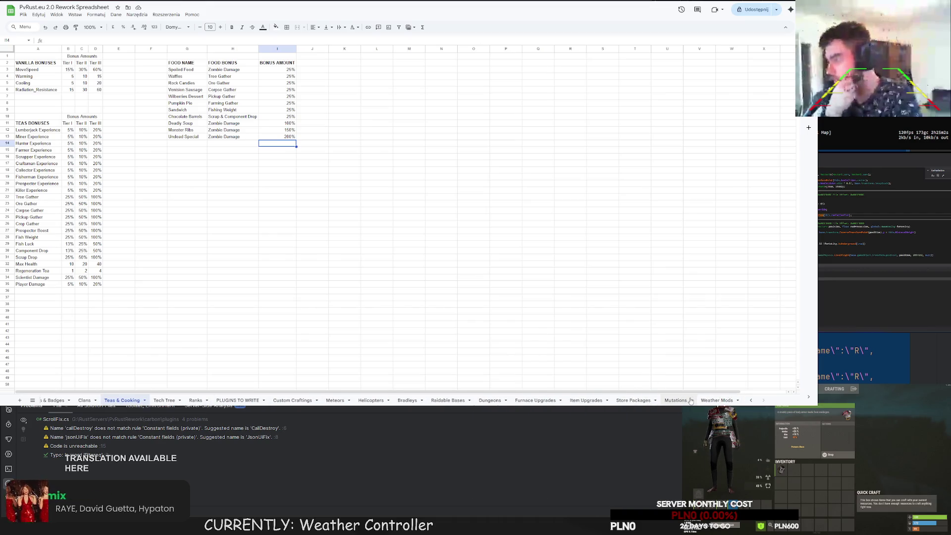
{"action": "left_click", "coordinate": [674, 401]}
{"action": "left_click", "coordinate": [633, 400]}
{"action": "left_click", "coordinate": [587, 401]}
{"action": "left_click", "coordinate": [535, 400]}
{"action": "left_click", "coordinate": [490, 400]}
{"action": "scroll", "coordinate": [337, 401], "scroll_direction": "left", "scroll_amount": 2}
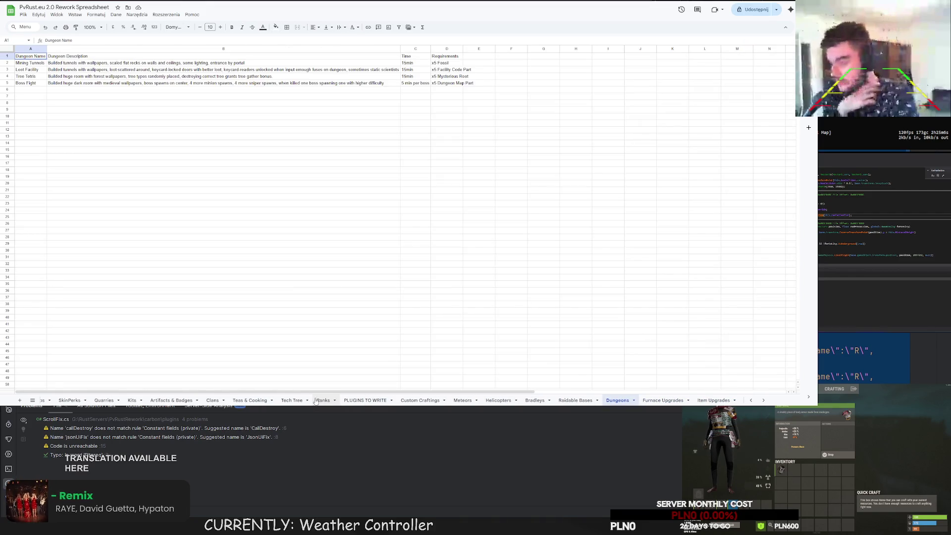
Pass through Artifacts & Badges back to SkinPerks and select empty cell A101
{"action": "left_click", "coordinate": [250, 400]}
{"action": "left_click", "coordinate": [165, 400]}
{"action": "scroll", "coordinate": [169, 401], "scroll_direction": "left", "scroll_amount": 2}
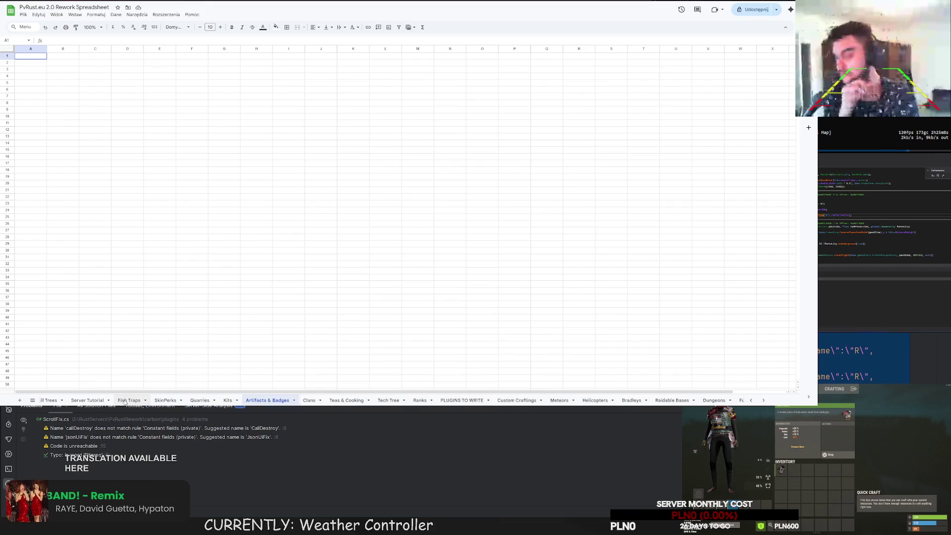
{"action": "left_click", "coordinate": [195, 400]}
{"action": "left_click", "coordinate": [158, 230]}
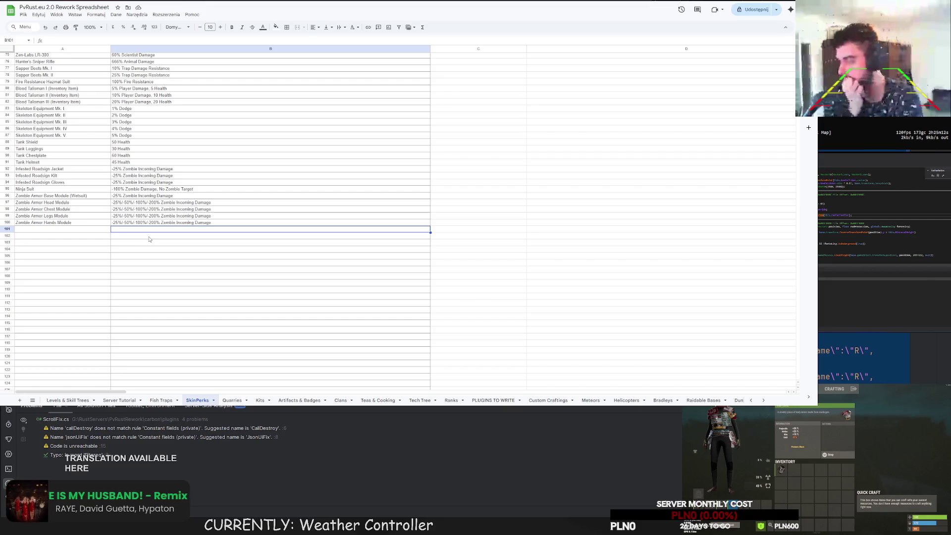
{"action": "left_click", "coordinate": [64, 231]}
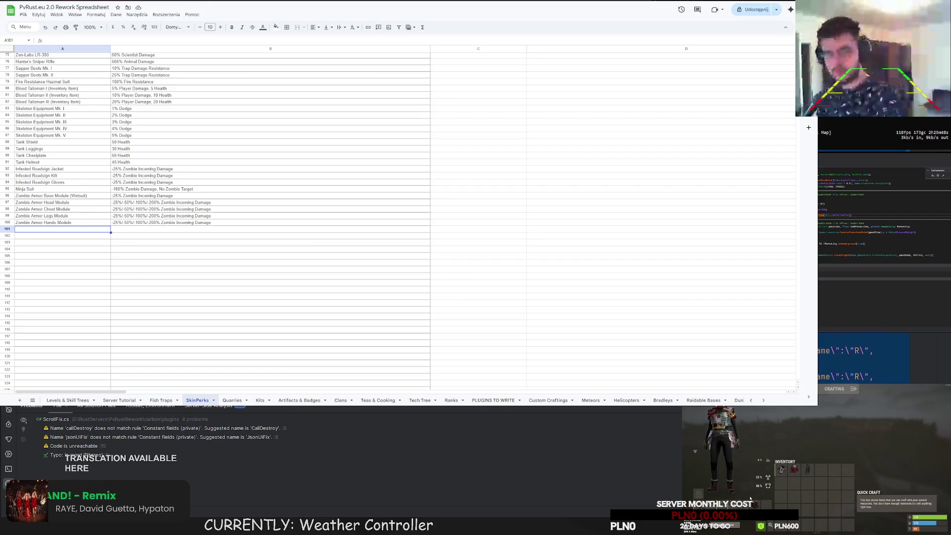
{"action": "key", "text": "q"}
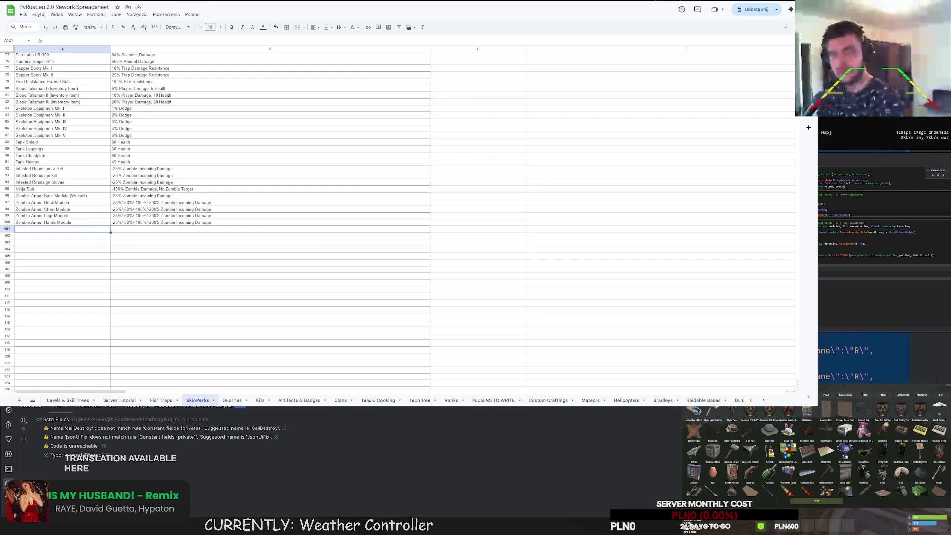
{"action": "key", "text": "Tab"}
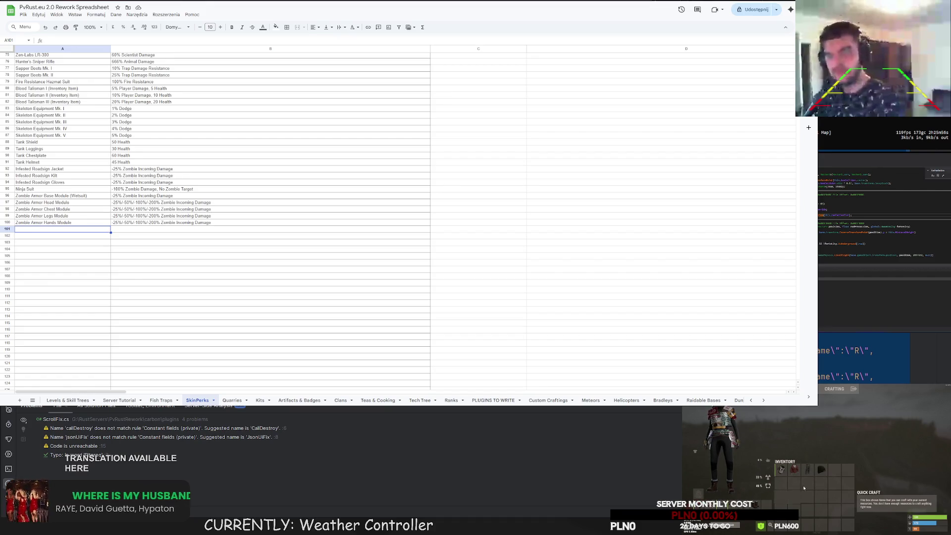
{"action": "left_click_drag", "start_coordinate": [808, 474], "coordinate": [706, 454]}
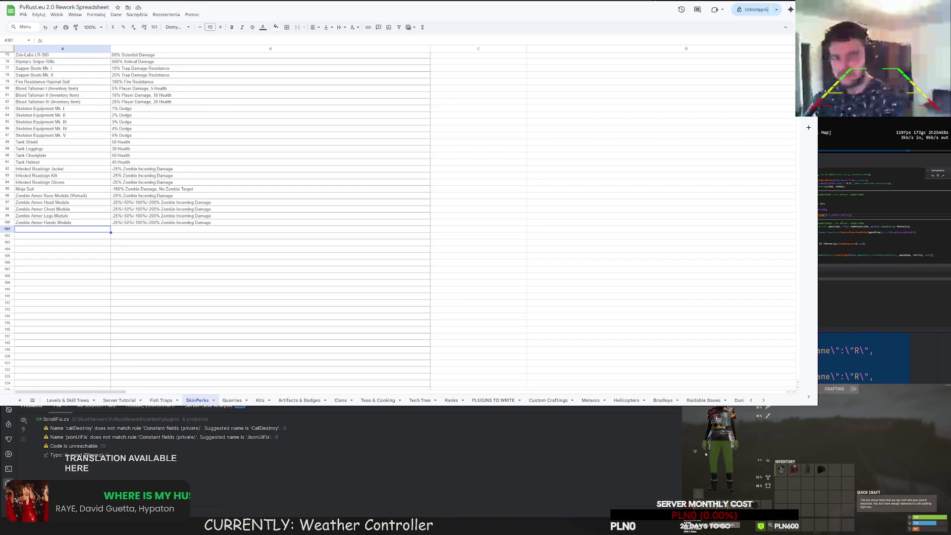
{"action": "type", "text": "q"}
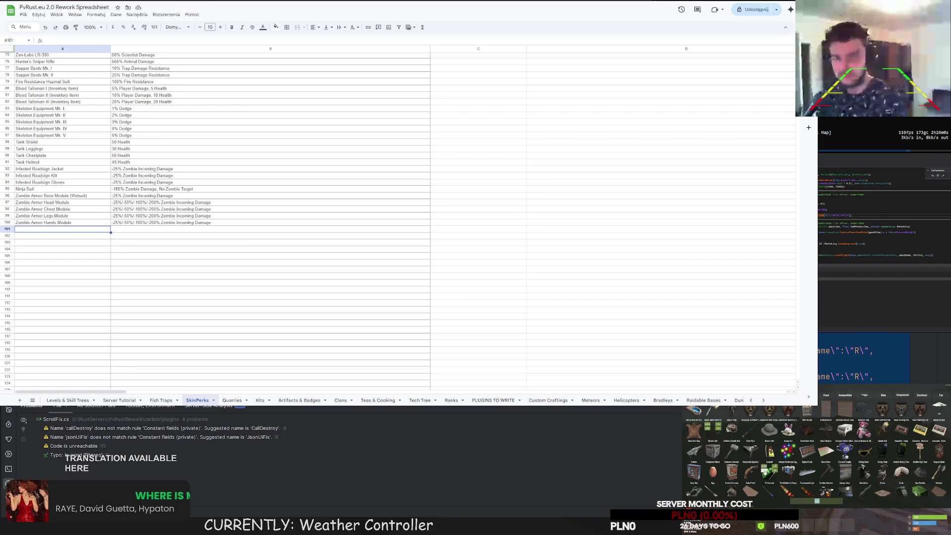
{"action": "type", "text": "leg"}
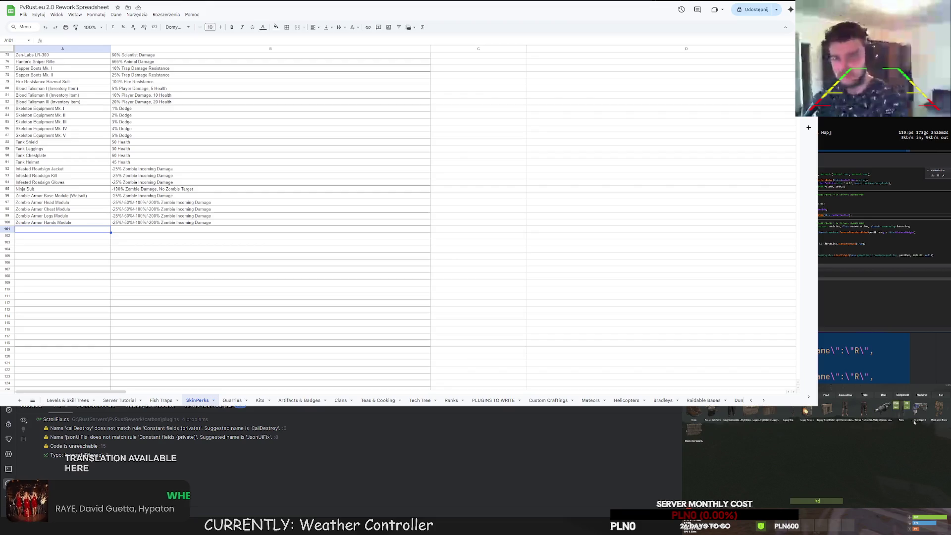
{"action": "key", "text": "Tab"}
{"action": "left_click", "coordinate": [836, 470]}
{"action": "left_click", "coordinate": [721, 493]}
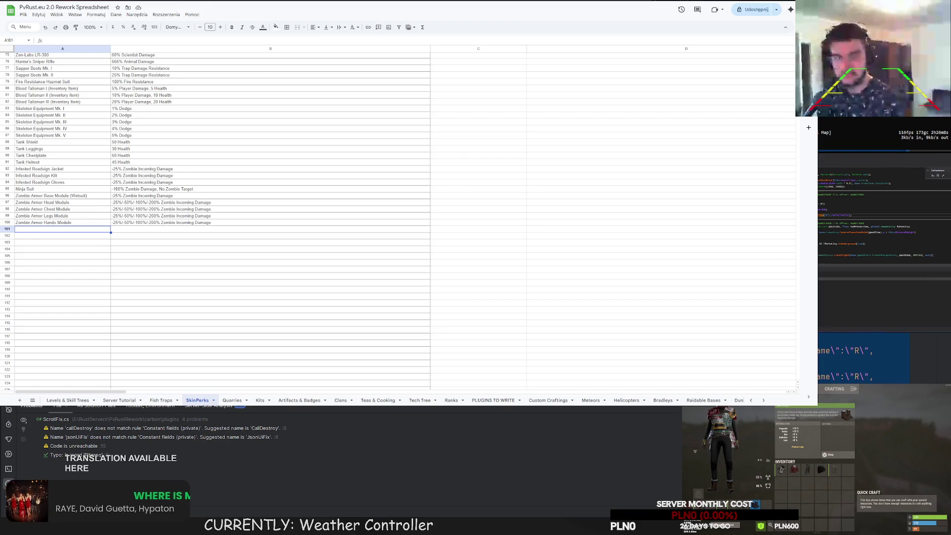
{"action": "key", "text": "Return"}
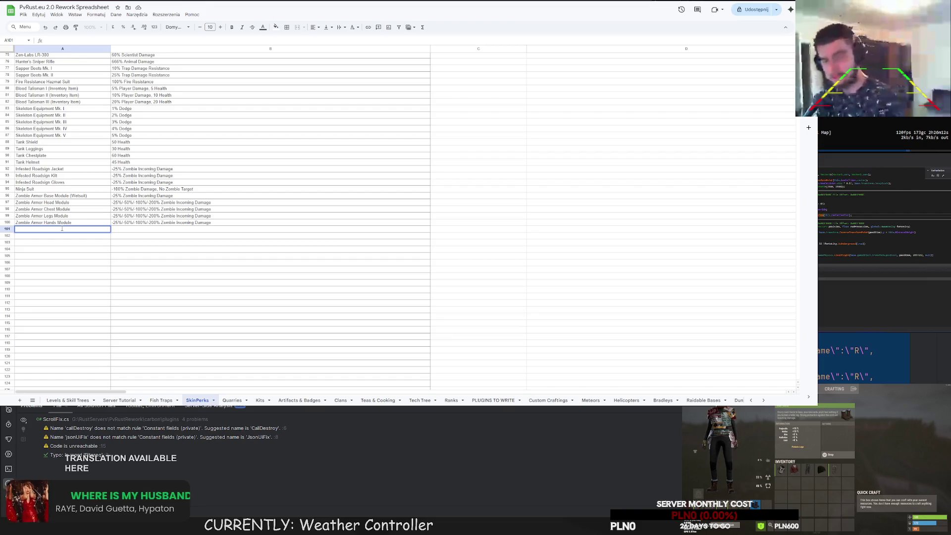
Enter Metal Plated Boots in cell A101 of the SkinPerks list
{"action": "type", "text": "Metal Plated"}
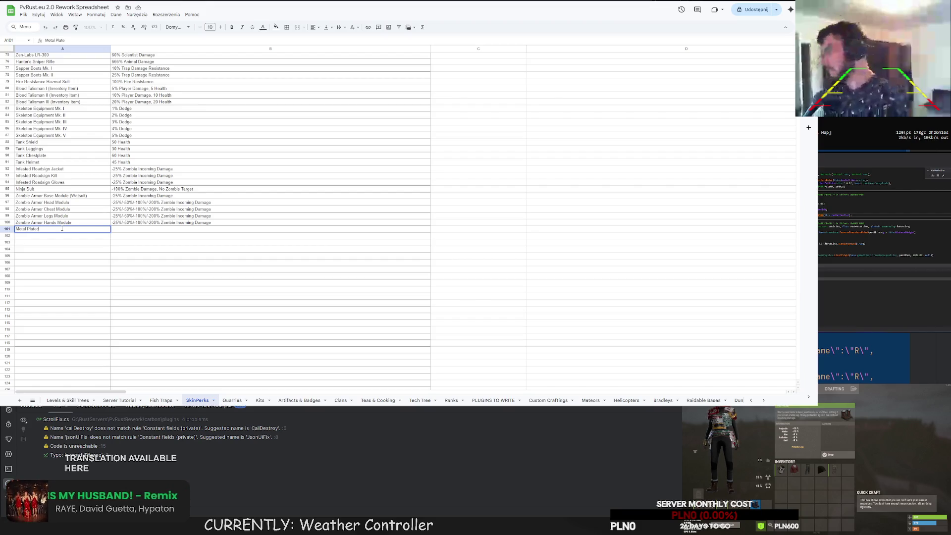
{"action": "type", "text": " Boots"}
{"action": "key", "text": "Return"}
{"action": "scroll", "coordinate": [62, 233], "scroll_direction": "up", "scroll_amount": 5}
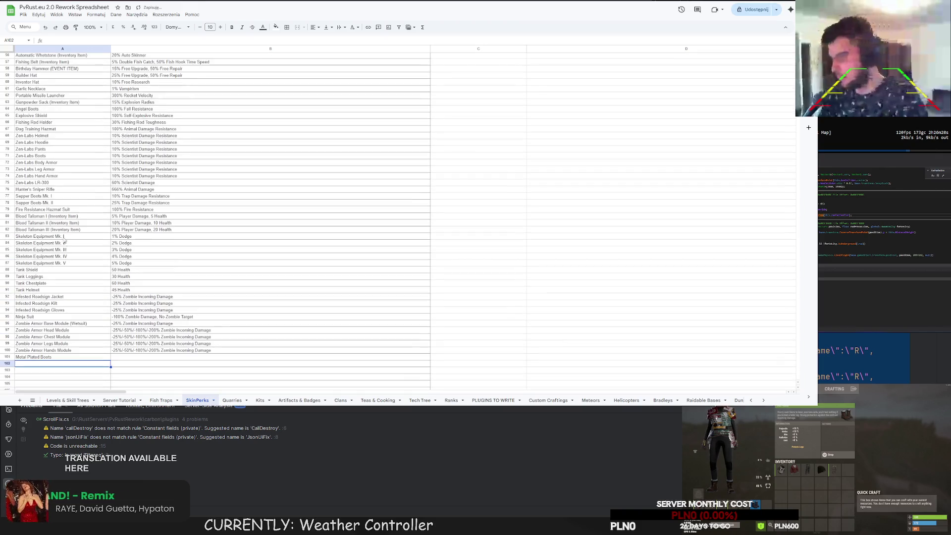
{"action": "scroll", "coordinate": [55, 269], "scroll_direction": "up", "scroll_amount": 3}
{"action": "scroll", "coordinate": [141, 296], "scroll_direction": "down", "scroll_amount": 3}
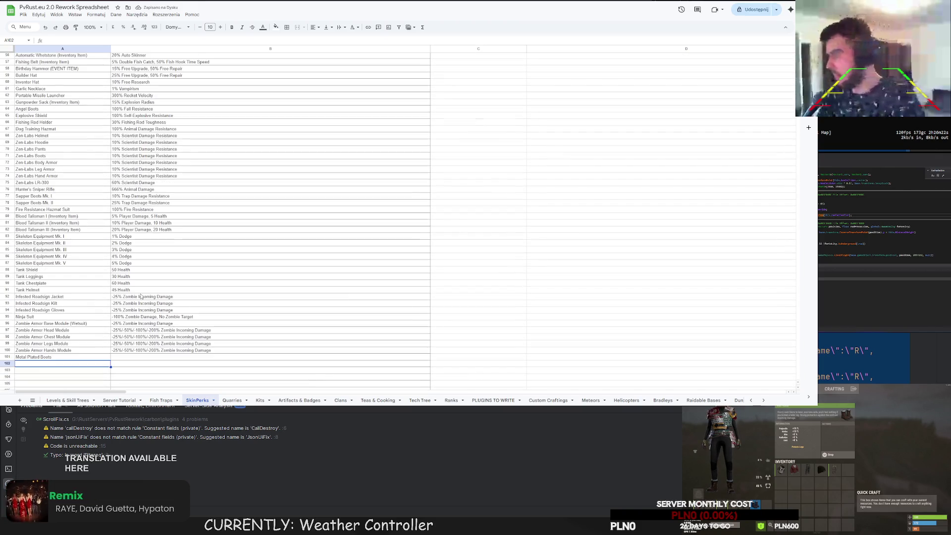
Find and select the -25% Zombie Incoming Damage description in B96
{"action": "scroll", "coordinate": [138, 297], "scroll_direction": "up", "scroll_amount": 8}
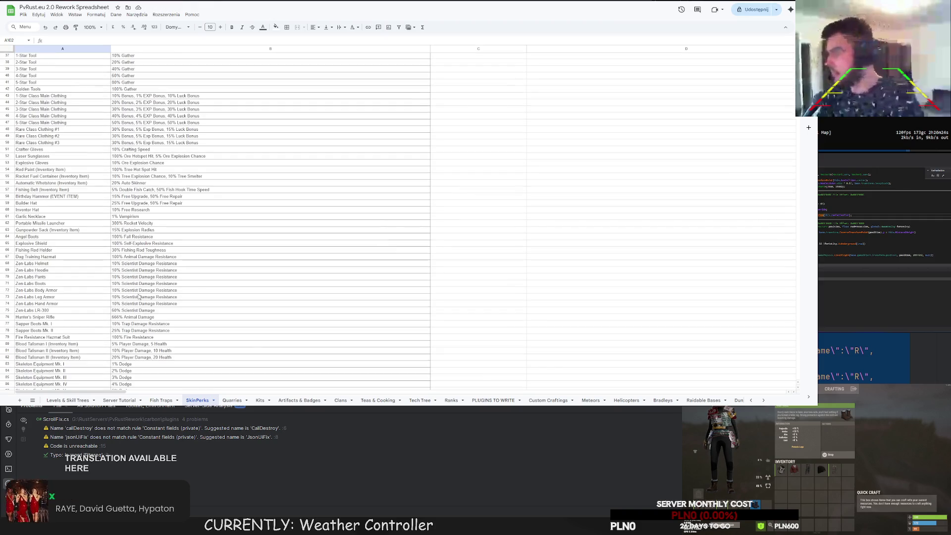
{"action": "scroll", "coordinate": [137, 297], "scroll_direction": "up", "scroll_amount": 3}
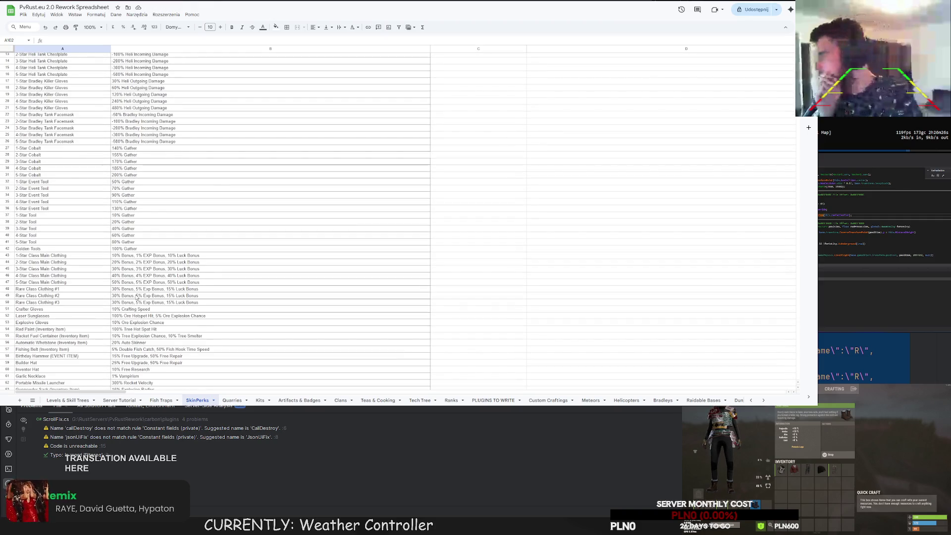
{"action": "scroll", "coordinate": [137, 298], "scroll_direction": "up", "scroll_amount": 4}
{"action": "scroll", "coordinate": [135, 298], "scroll_direction": "down", "scroll_amount": 10}
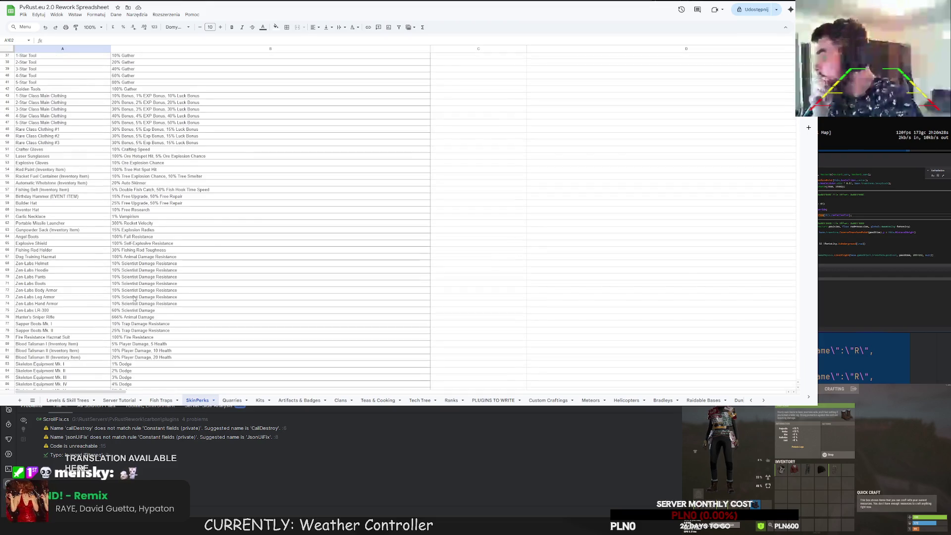
{"action": "scroll", "coordinate": [134, 299], "scroll_direction": "down", "scroll_amount": 1}
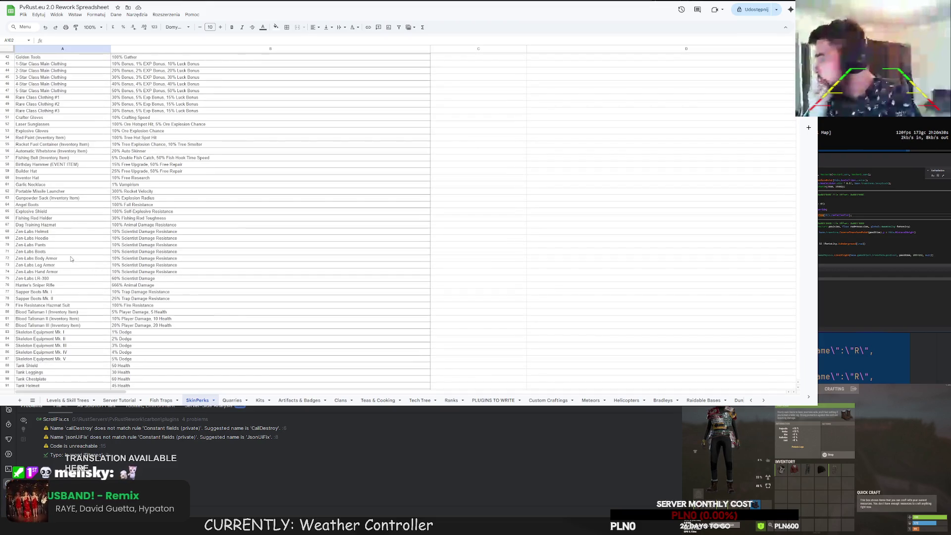
{"action": "scroll", "coordinate": [71, 259], "scroll_direction": "down", "scroll_amount": 8}
{"action": "left_click", "coordinate": [121, 262]}
{"action": "left_click", "coordinate": [134, 229]}
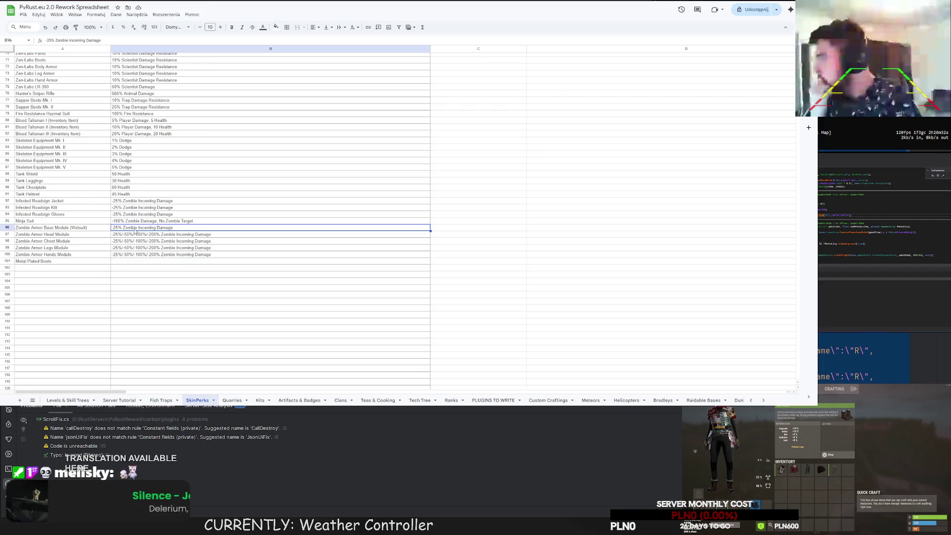
Copy the -25% Zombie Incoming Damage description from B96 into B101
{"action": "key", "text": "ctrl+c"}
{"action": "left_click", "coordinate": [130, 262]}
{"action": "key", "text": "ctrl+v"}
{"action": "key", "text": "Down"}
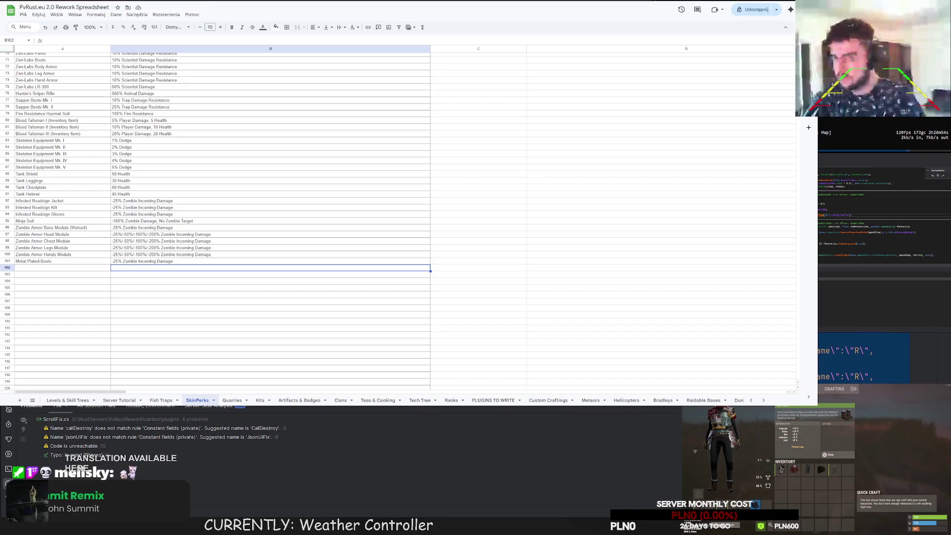
Check the pasted description in B101, then go to the PLUGINS TO WRITE sheet
{"action": "left_click", "coordinate": [478, 248]}
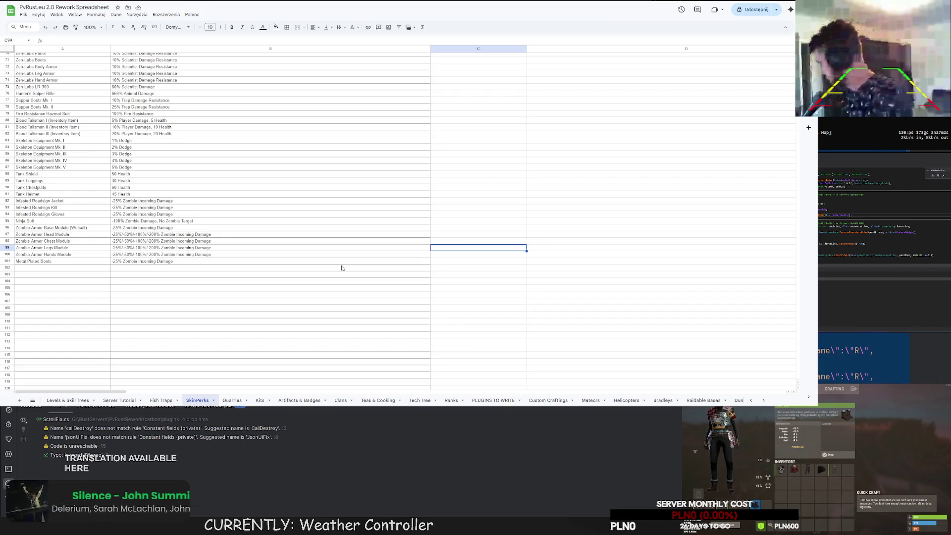
{"action": "scroll", "coordinate": [328, 245], "scroll_direction": "up", "scroll_amount": 5}
{"action": "scroll", "coordinate": [307, 250], "scroll_direction": "down", "scroll_amount": 5}
{"action": "left_click", "coordinate": [292, 263]}
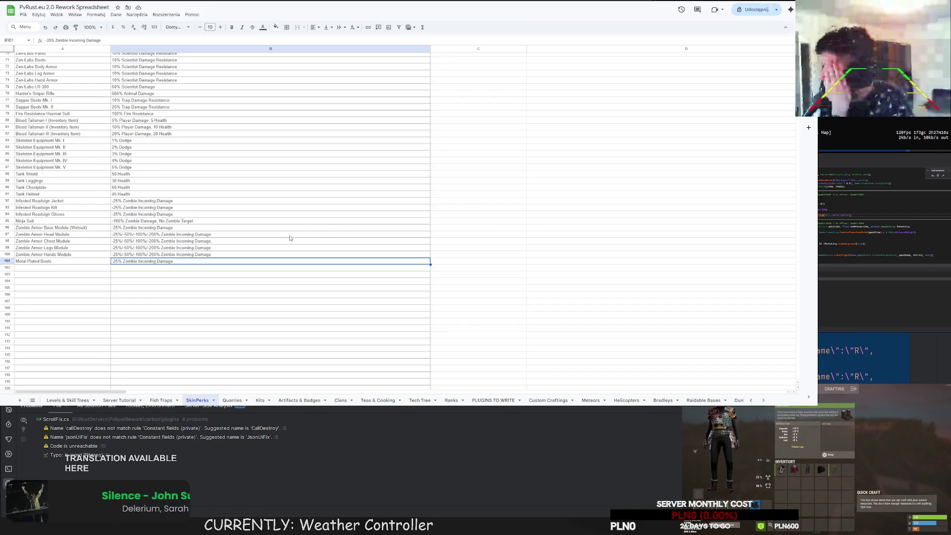
{"action": "scroll", "coordinate": [694, 401], "scroll_direction": "down", "scroll_amount": 5}
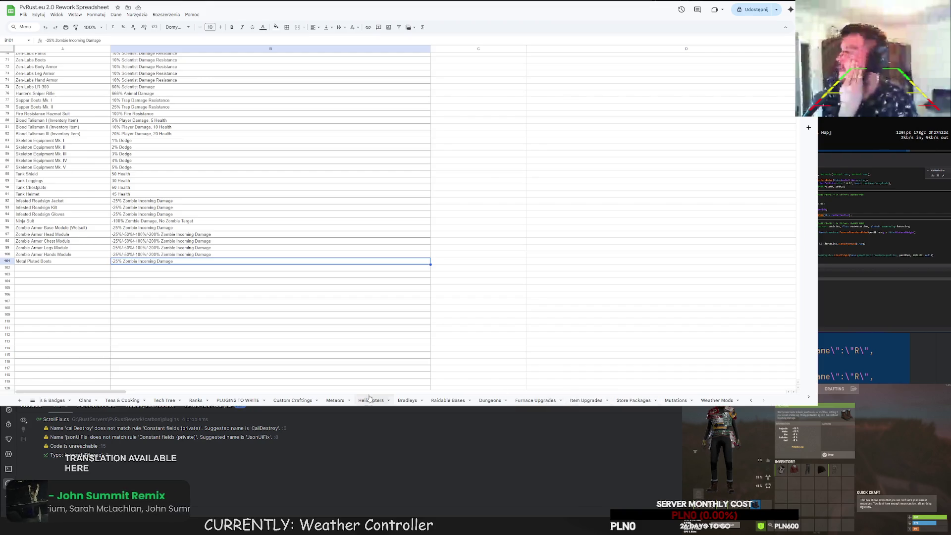
{"action": "left_click", "coordinate": [238, 400]}
Add New Backpack Plugin to cell A7, below Metal Detector Plugin
{"action": "left_click", "coordinate": [37, 97]}
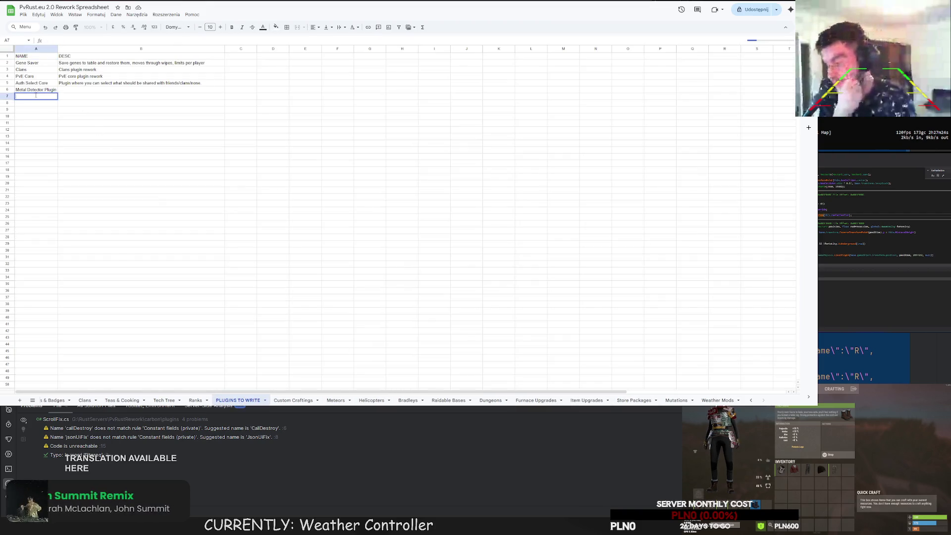
{"action": "type", "text": "New B"}
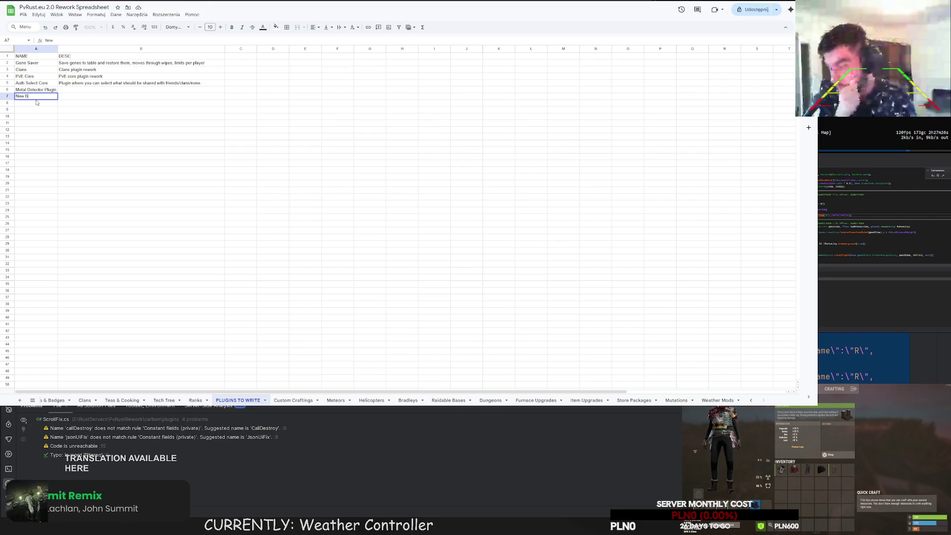
{"action": "type", "text": "ackpacks"}
{"action": "type", "text": "lugin"}
{"action": "key", "text": "Return"}
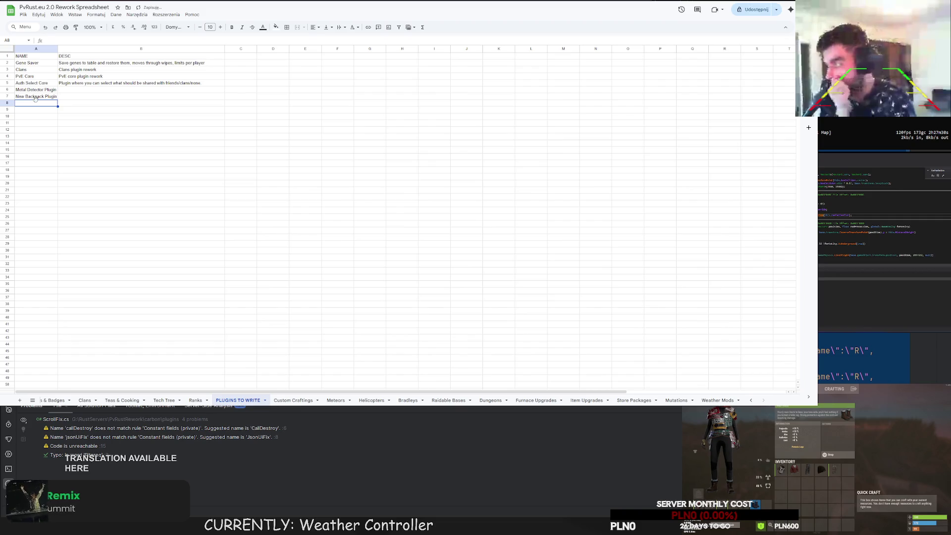
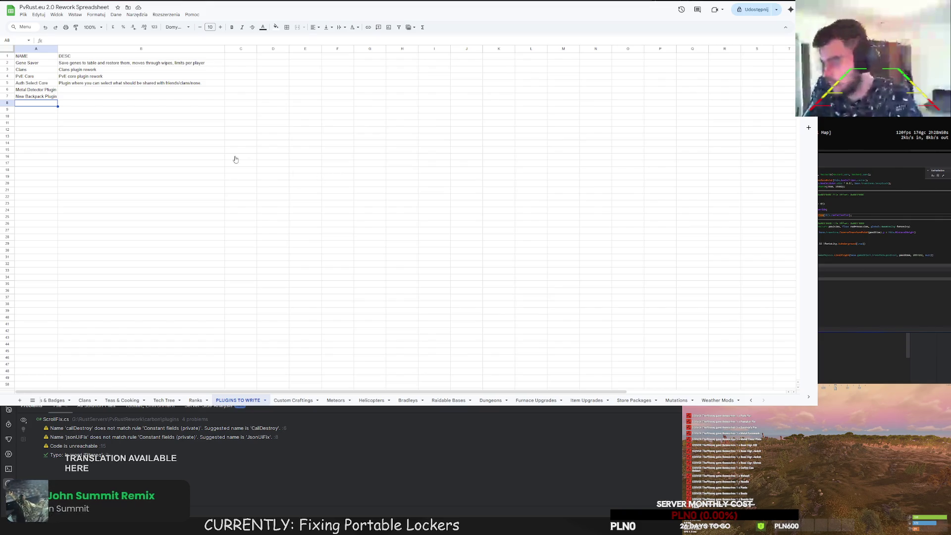
Enter 'Update Hackable Crate Linking' in cell A8 and widen column A to fit it
{"action": "double_click", "coordinate": [31, 104]}
{"action": "type", "text": "pda"}
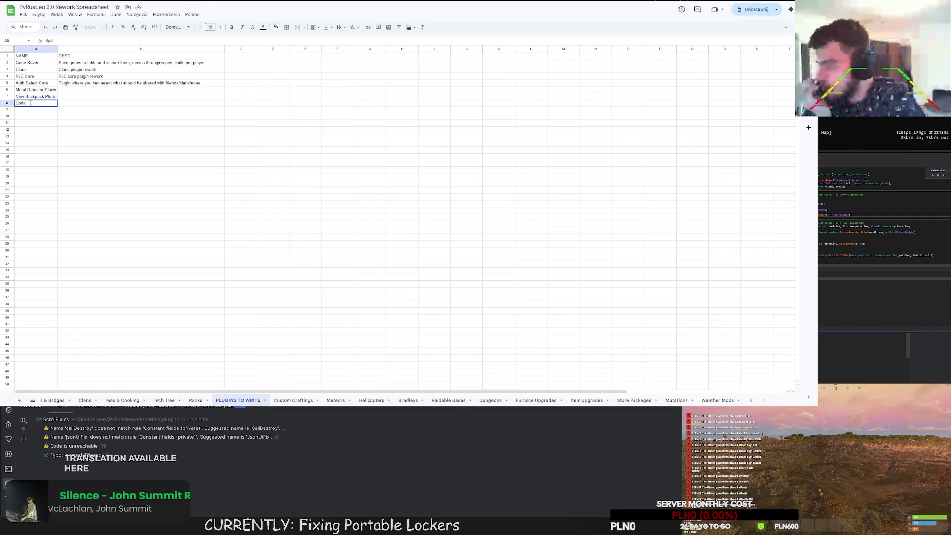
{"action": "type", "text": "te Hackable Crate Linking"}
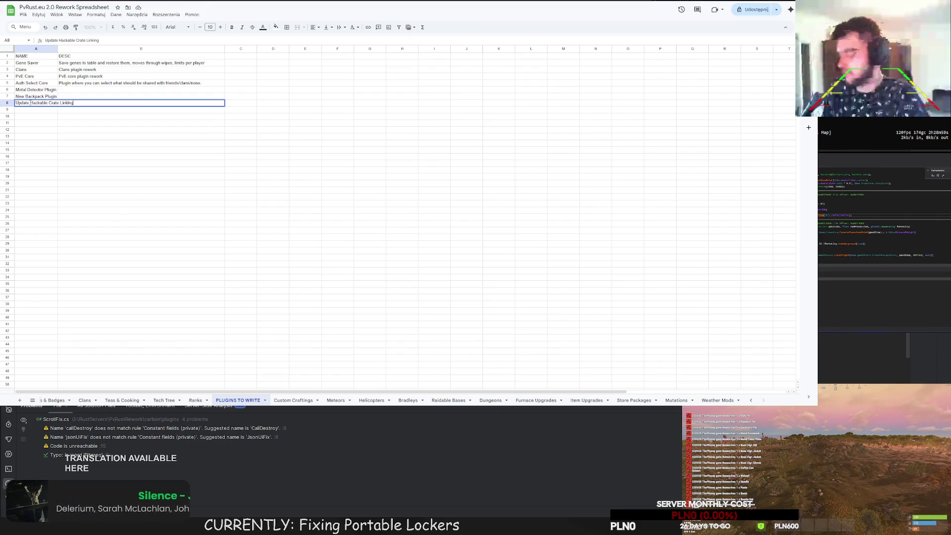
{"action": "key", "text": "Return"}
{"action": "double_click", "coordinate": [58, 48]}
{"action": "left_click", "coordinate": [213, 165]}
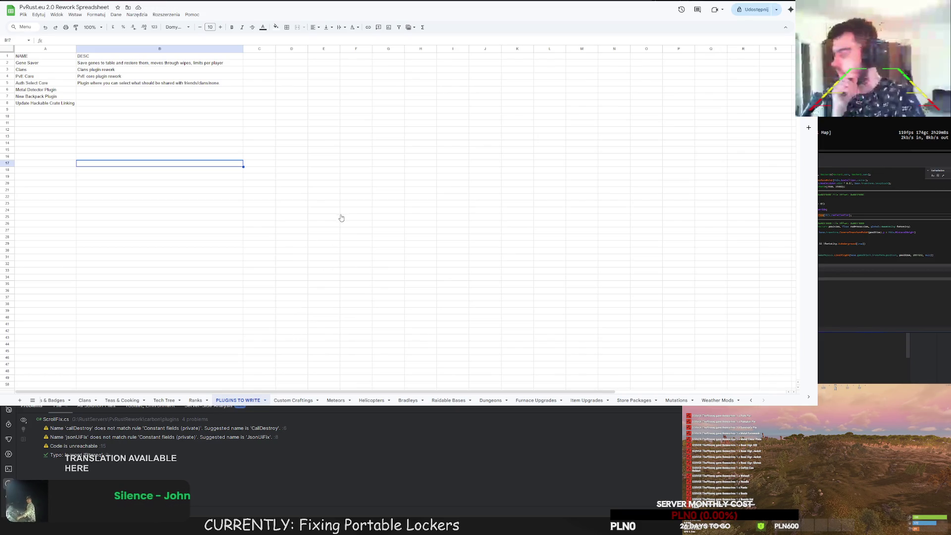
{"action": "key", "text": "ctrl+z"}
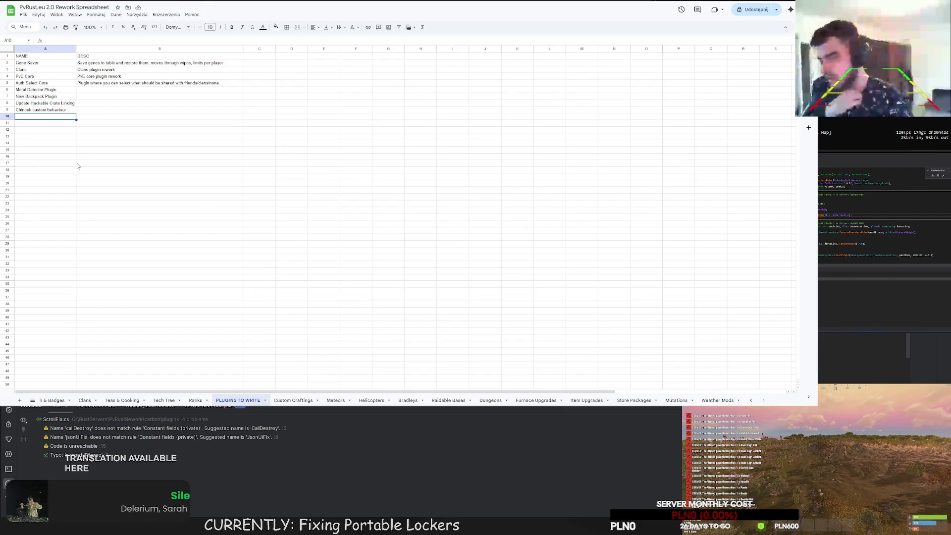
Add 'Wireless Power' in cell A10, below Chinook custom behavior
{"action": "double_click", "coordinate": [26, 118]}
{"action": "type", "text": "Wireless Power"}
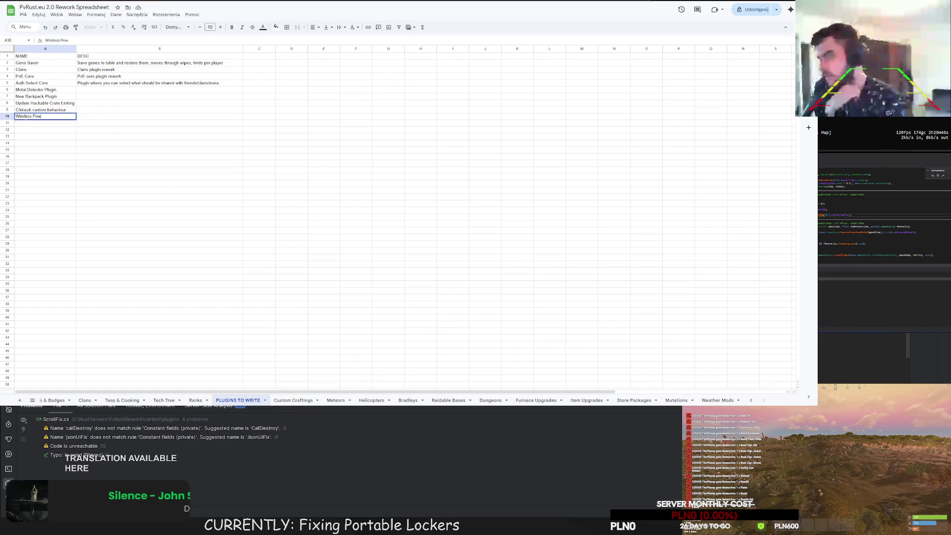
{"action": "key", "text": "Return"}
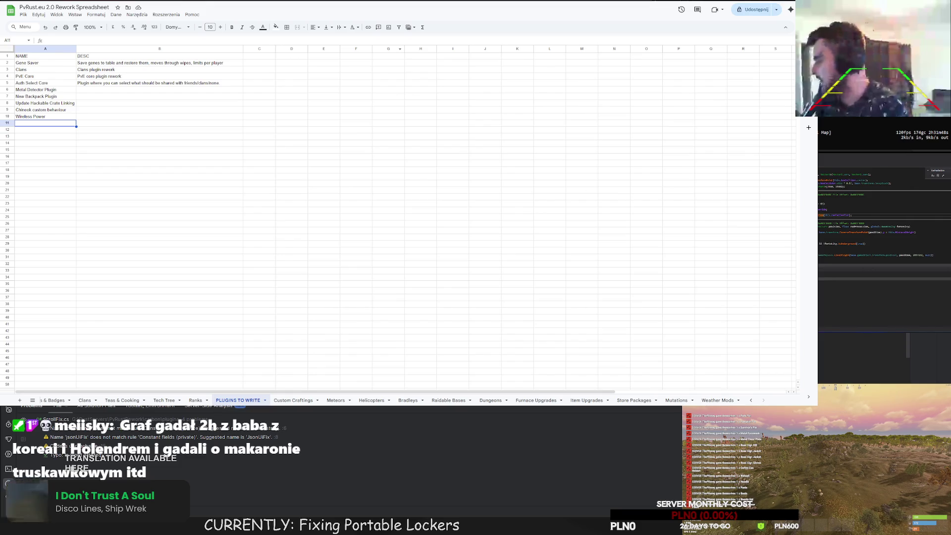
{"action": "key", "text": "ctrl+t"}
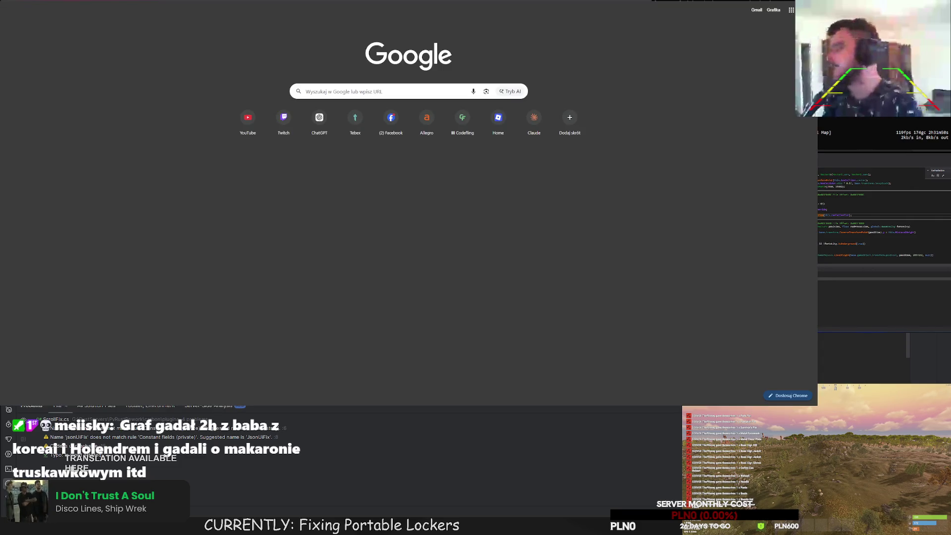
{"action": "key", "text": "ctrl+w"}
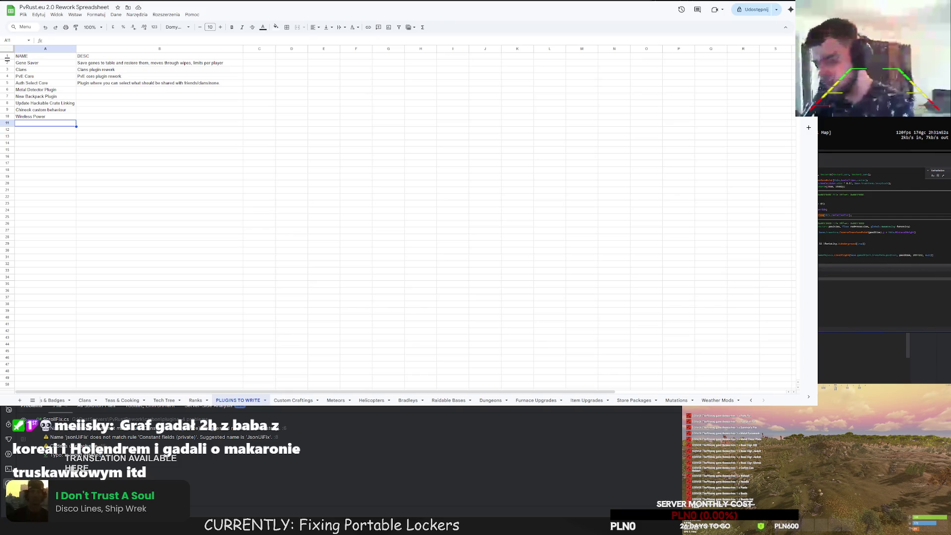